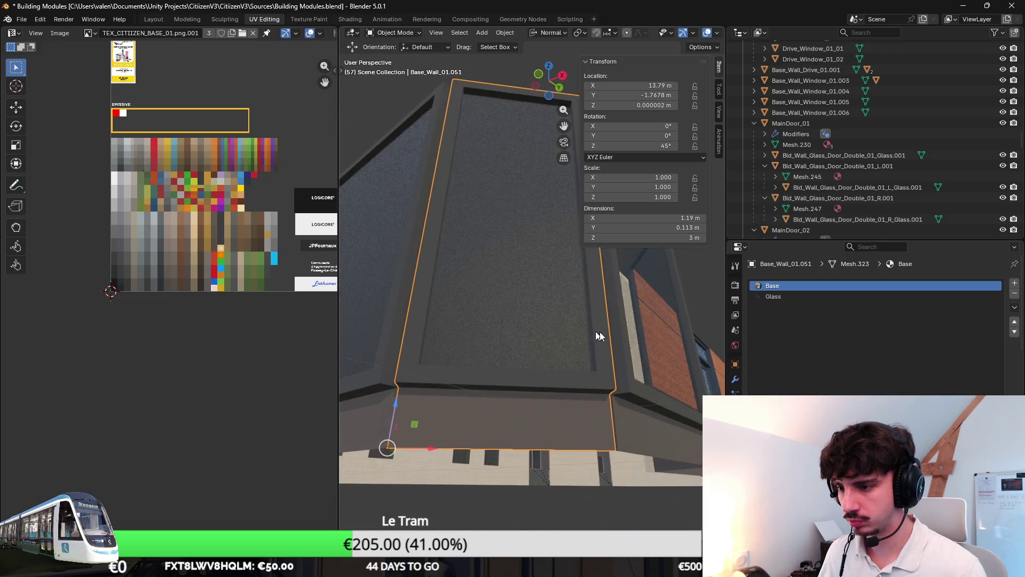
Step: Select the two corner wall pieces and join them into Base_Wall_01.045
left_click(550, 437)
key("Tab")
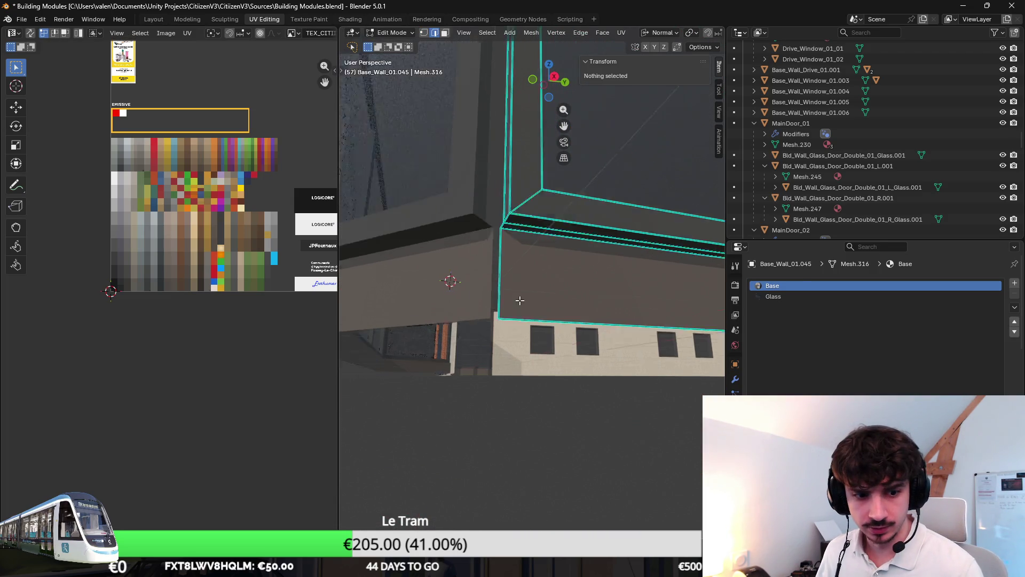
key("Tab")
left_click(420, 272)
left_click(532, 286, "shift")
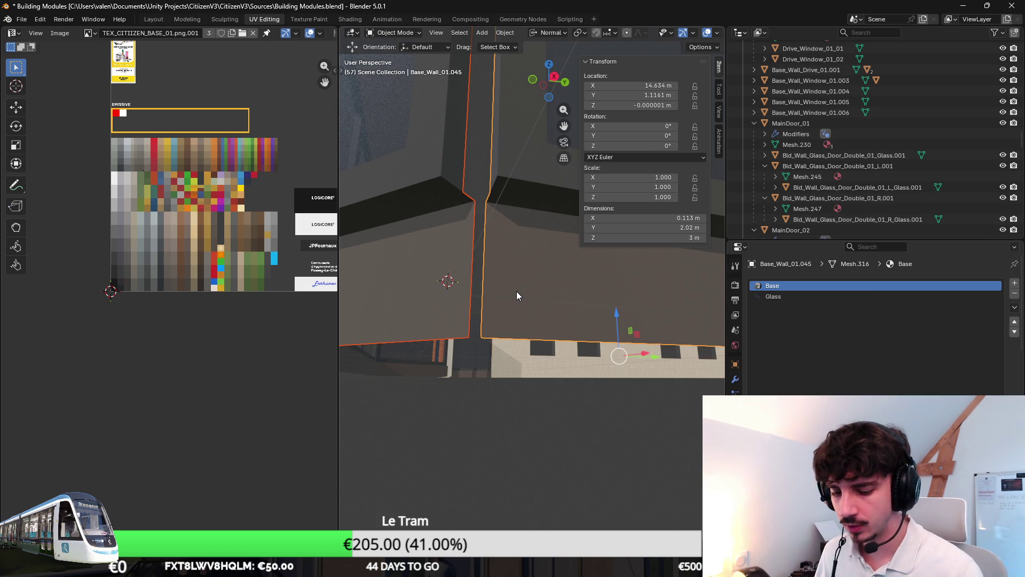
key("ctrl+j")
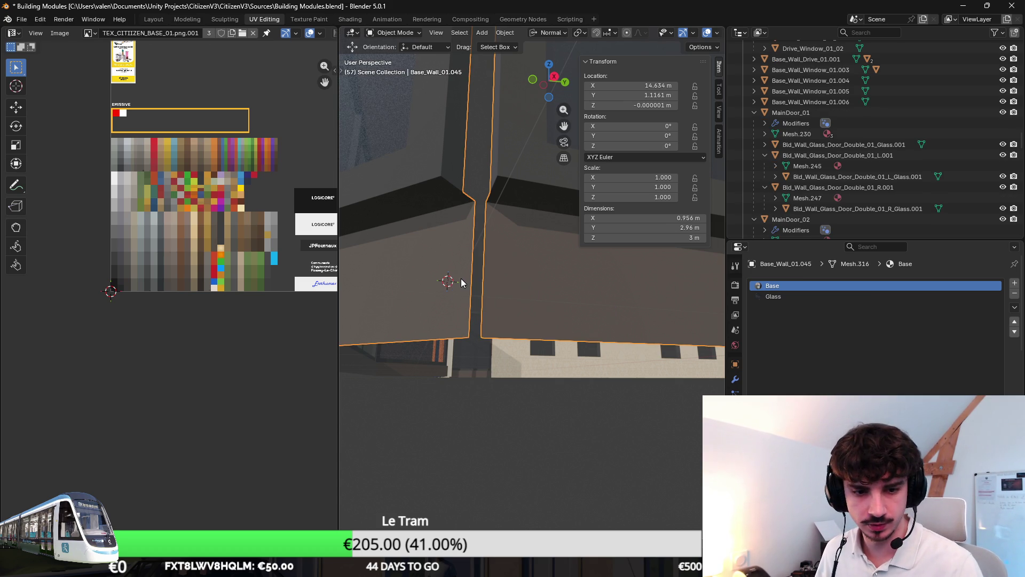
Step: Try Bridge Edge Loops on the joined wall's mesh, then undo the unwanted bridged face
key("Tab")
key("F3")
key("Down")
key("Return")
mouse_move(530, 272)
middle_mouse_down()
mouse_move(548, 358)
mouse_move(531, 248)
mouse_move(491, 170)
middle_mouse_up()
key("ctrl+z")
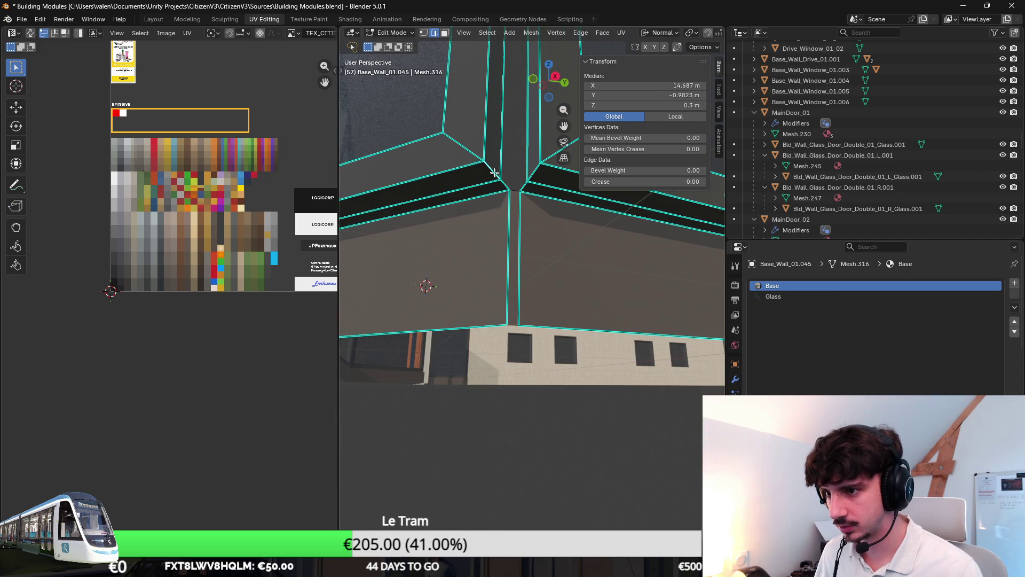
Step: Bridge three corner edges with 1 cut and smoothness 0, then undo the bridge
left_click(526, 186, "shift")
left_click(535, 171, "shift")
left_click(490, 172, "shift")
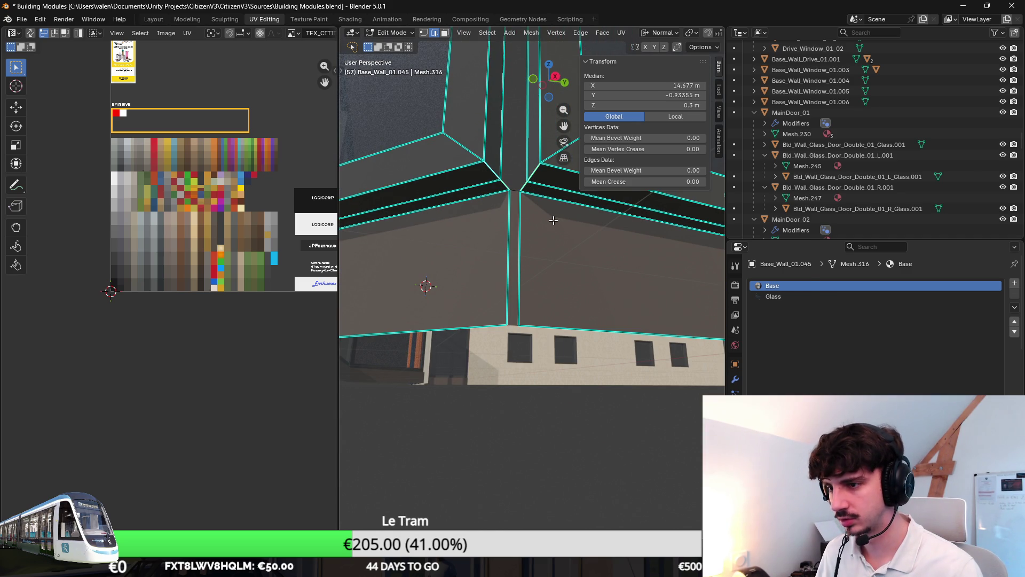
key("ctrl+e")
left_click(582, 237)
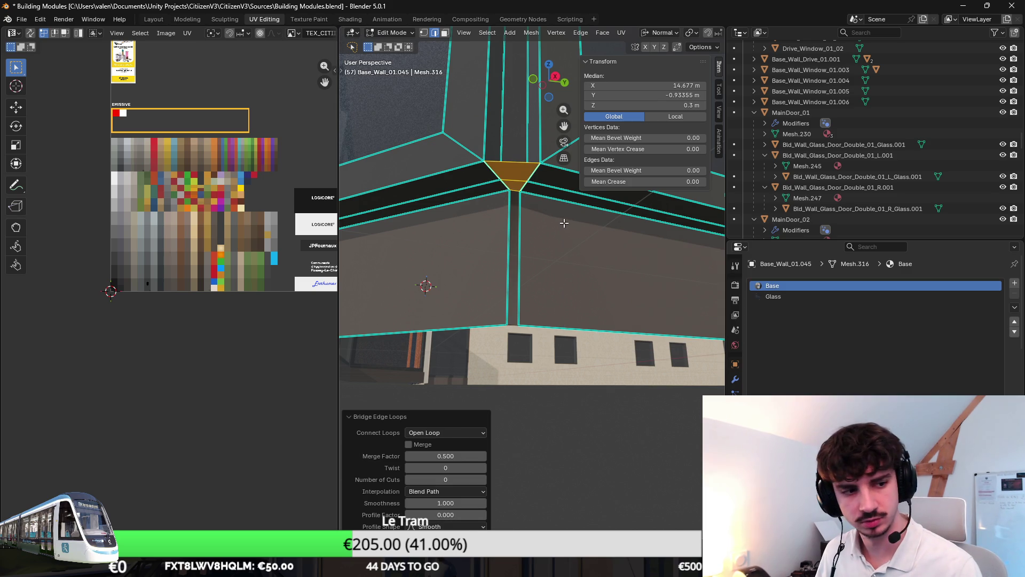
middle_click_drag(564, 222, 559, 245)
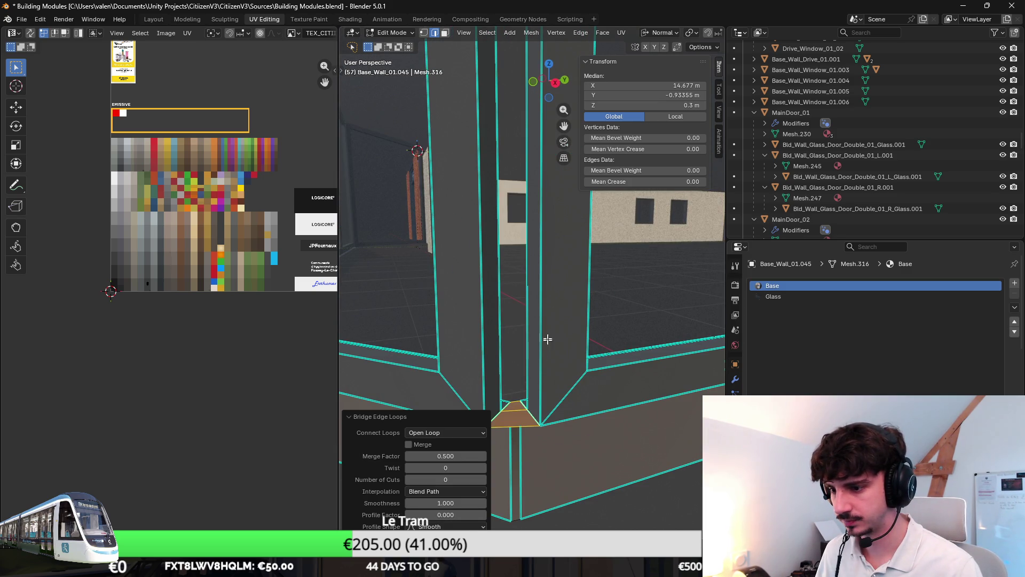
left_click(482, 479)
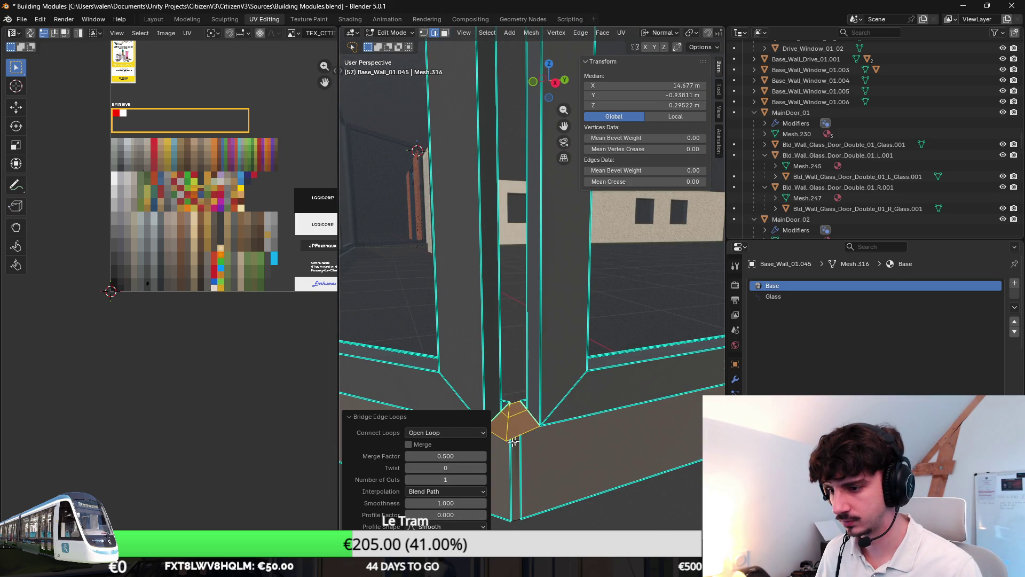
left_click_drag(443, 503, 412, 502)
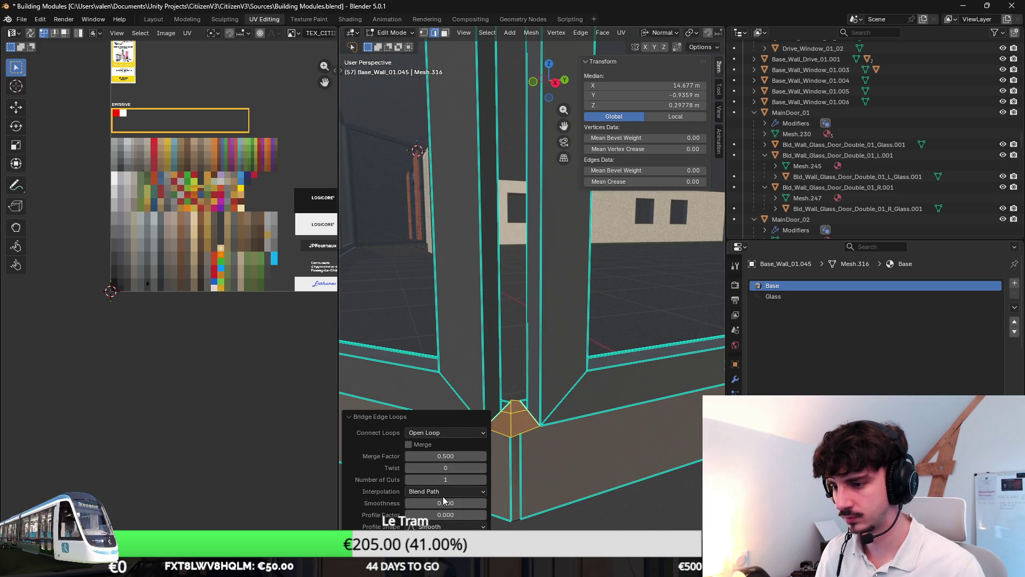
key("ctrl+z")
Step: Bridge across the corner again and select the vertical corner edge
middle_click_drag(534, 427, 574, 403)
key("F3")
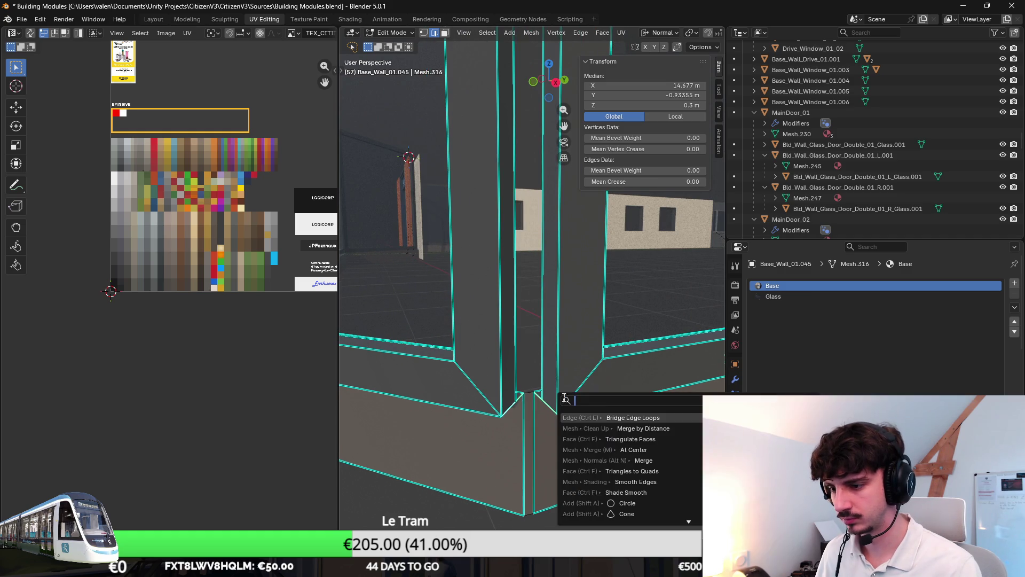
key("Return")
left_click(502, 374)
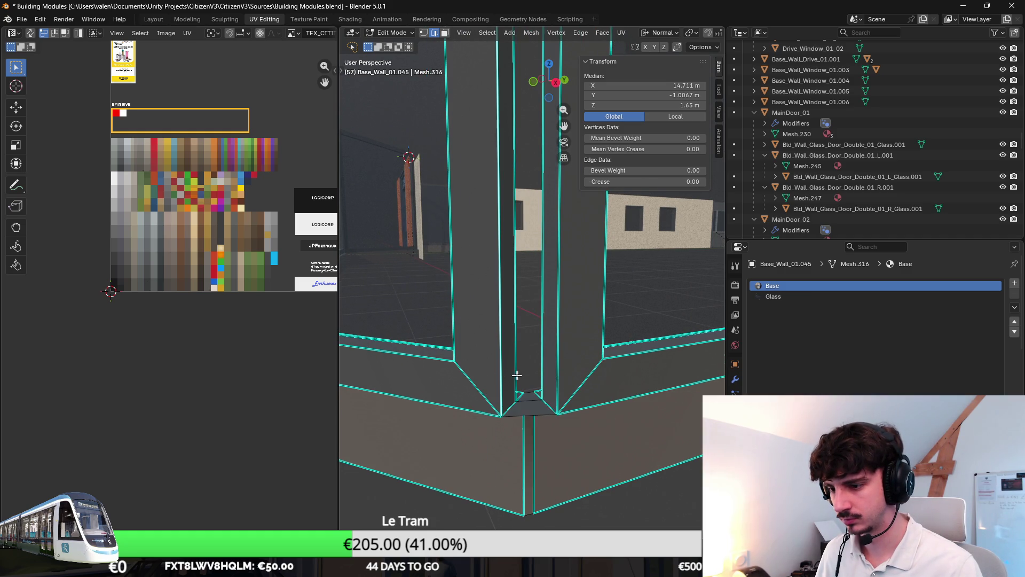
left_click(444, 33)
key("2")
left_click(525, 198)
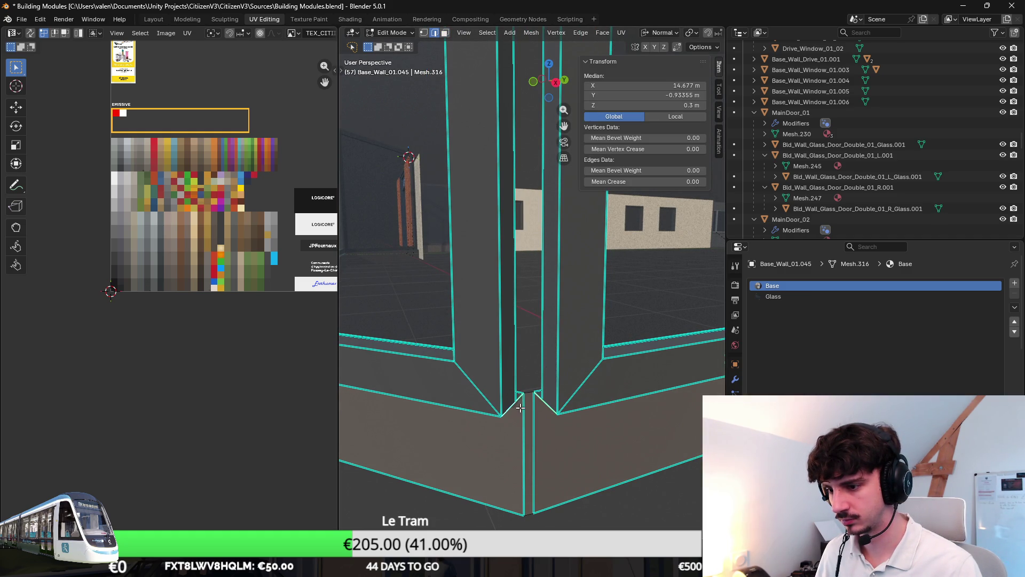
left_click(512, 384)
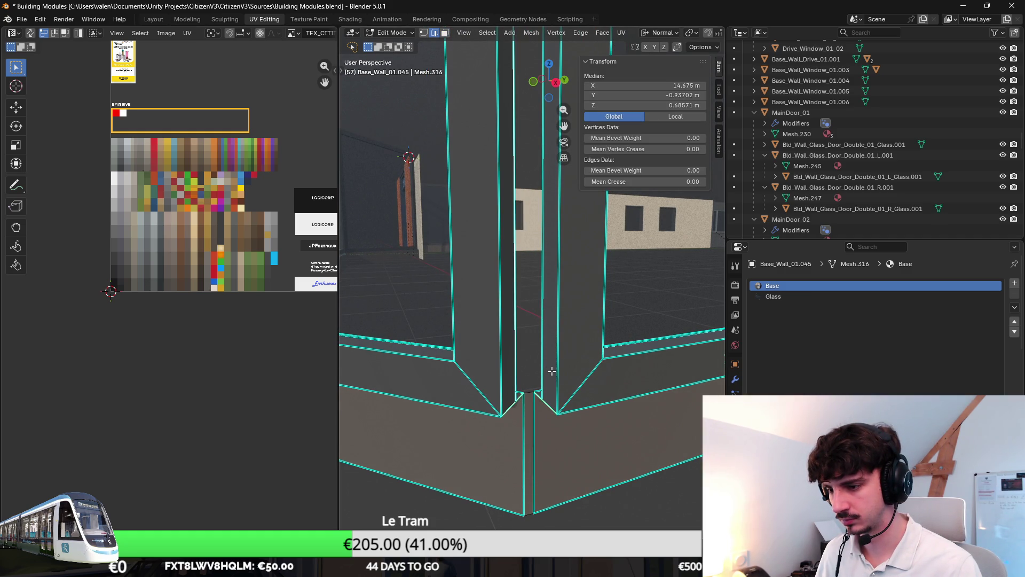
Step: Bridge the two wall faces meeting at the corner
left_click(443, 35)
left_click(506, 357)
left_click(549, 368, "shift")
key("F3")
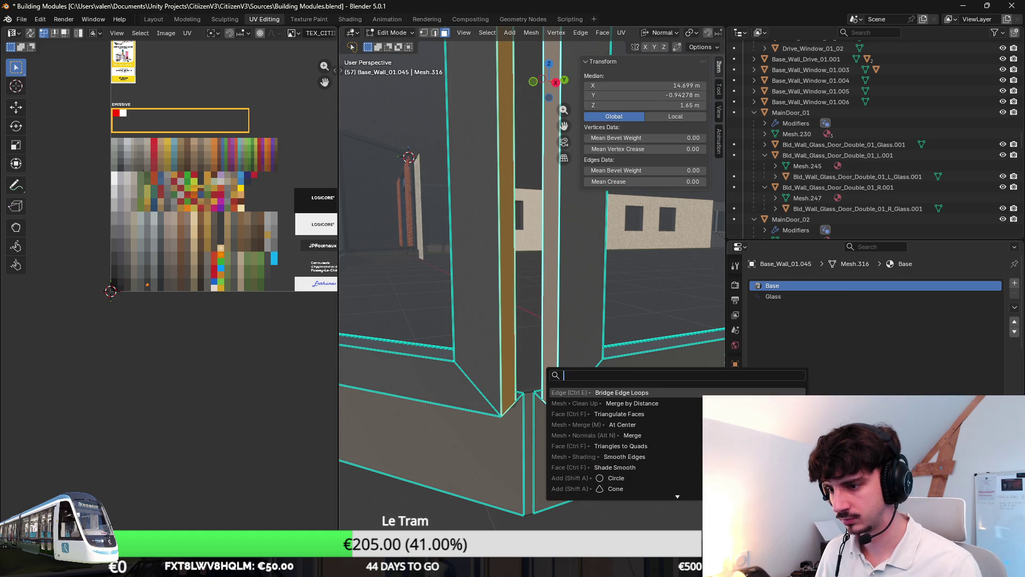
left_click(622, 391)
middle_click_drag(623, 392, 566, 224)
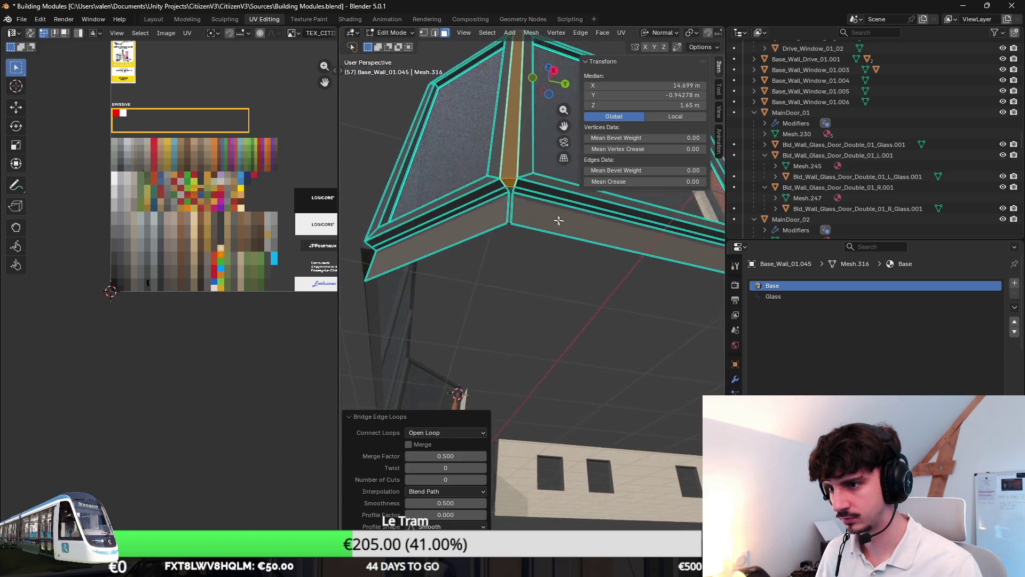
scroll(566, 223, "up", 5)
Step: Fill the remaining corner hole from its surrounding edges and return to Object Mode
left_click(434, 33)
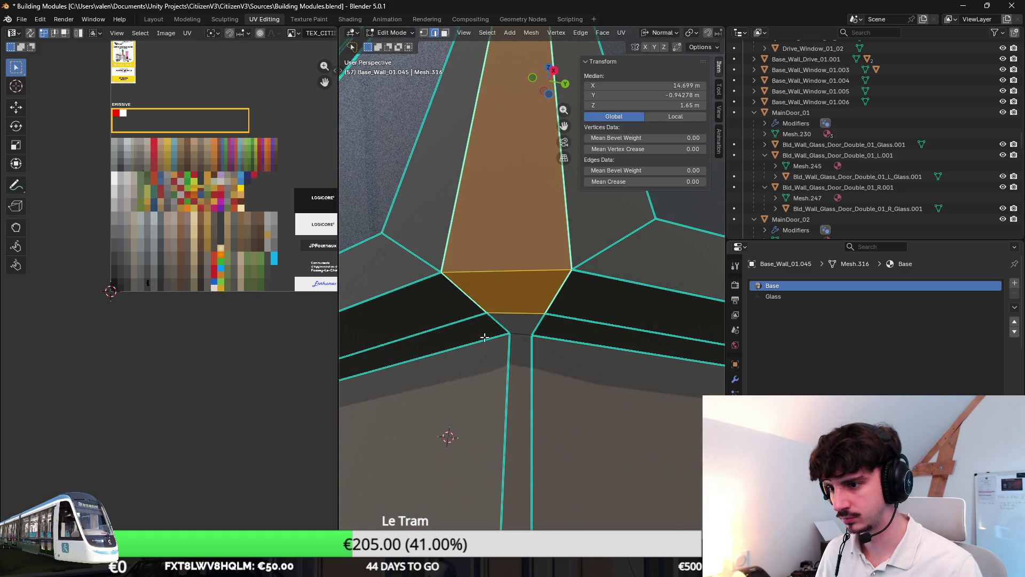
left_click(486, 319)
key("F3")
key("Return")
key("Tab")
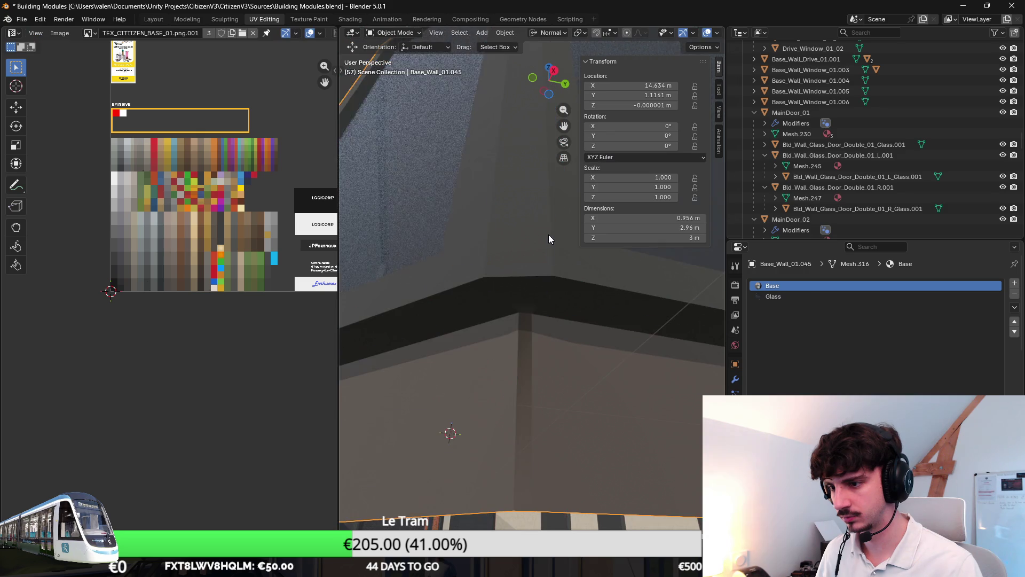
Step: Select the whole wall mesh and update its shading from the context menu
scroll(544, 232, "down", 3)
key("Tab")
key("a")
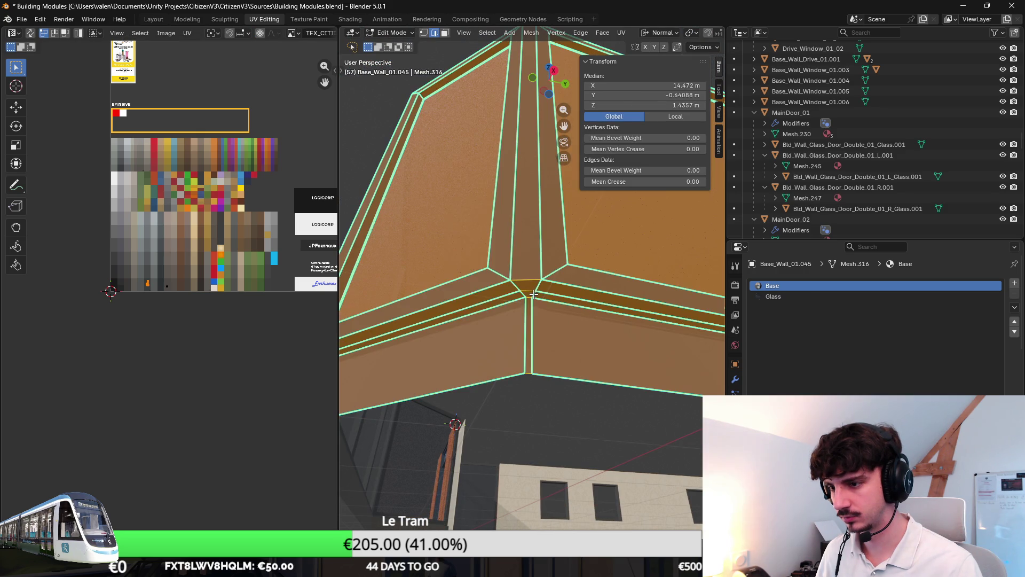
right_click(533, 293)
left_click(500, 445)
key("Tab")
mouse_move(556, 251)
middle_mouse_down()
mouse_move(505, 225)
mouse_move(514, 334)
mouse_move(536, 398)
mouse_move(591, 442)
mouse_move(522, 436)
middle_mouse_up()
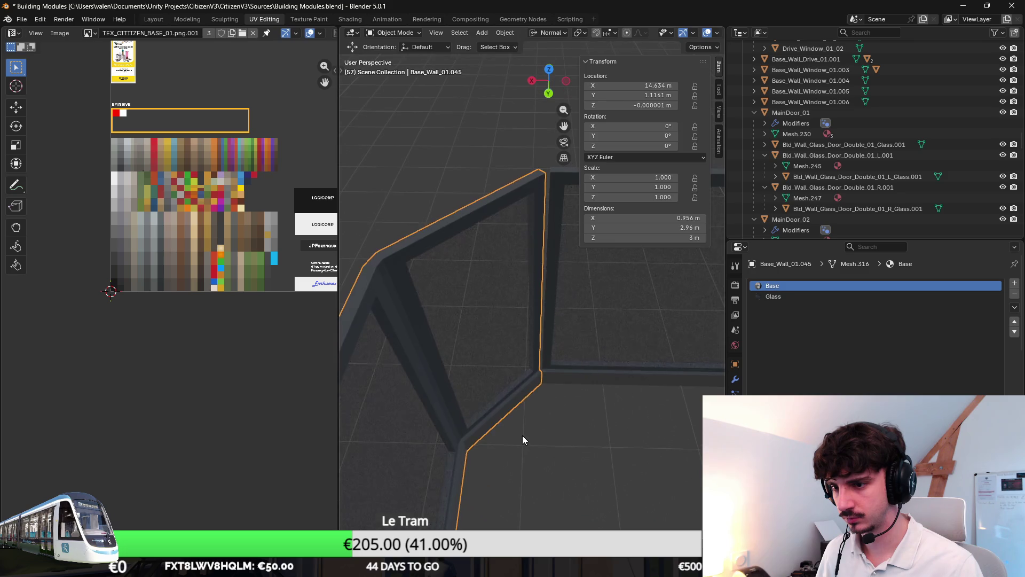
Step: Check neighbouring wall Base_Wall_01.050, then reselect Base_Wall_01.045
key("Tab")
left_click(552, 214)
key("Tab")
left_click(499, 281)
mouse_move(499, 281)
middle_mouse_down()
mouse_move(487, 305)
mouse_move(530, 300)
mouse_move(485, 286)
mouse_move(465, 201)
mouse_move(507, 224)
middle_mouse_up()
Step: Bridge the corner face strip on Base_Wall_01.045 with a new strip
key("Tab")
left_click(465, 201)
right_click(507, 213)
left_click(513, 224)
mouse_move(539, 337)
middle_mouse_down()
mouse_move(549, 240)
mouse_move(530, 377)
mouse_move(522, 286)
mouse_move(555, 294)
mouse_move(541, 238)
mouse_move(530, 283)
middle_mouse_up()
key("Tab")
key("Tab")
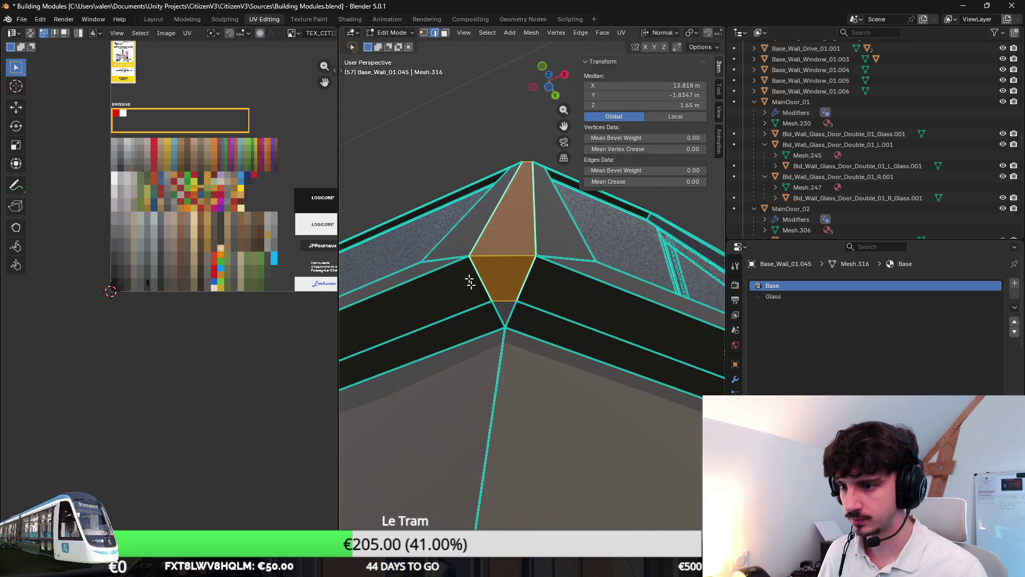
Step: Inspect the top corner edge and small triangular face of Base_Wall_01.045
left_click(517, 312)
left_click(511, 310)
key("Tab")
mouse_move(512, 310)
middle_mouse_down()
mouse_move(480, 374)
mouse_move(346, 440)
mouse_move(398, 470)
mouse_move(544, 382)
middle_mouse_up()
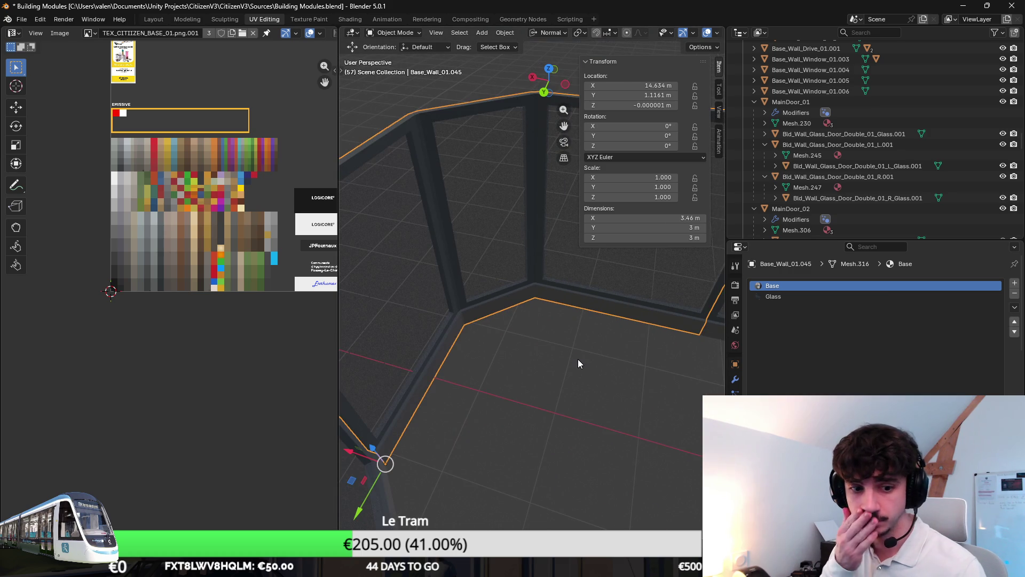
mouse_move(578, 359)
middle_mouse_down()
mouse_move(479, 289)
mouse_move(552, 306)
mouse_move(594, 332)
mouse_move(444, 316)
mouse_move(559, 362)
middle_mouse_up()
Step: Bridge the vertical corner face strip on Base_Wall_01.048
left_click(587, 303)
scroll(553, 294, "up", 3)
key("Tab")
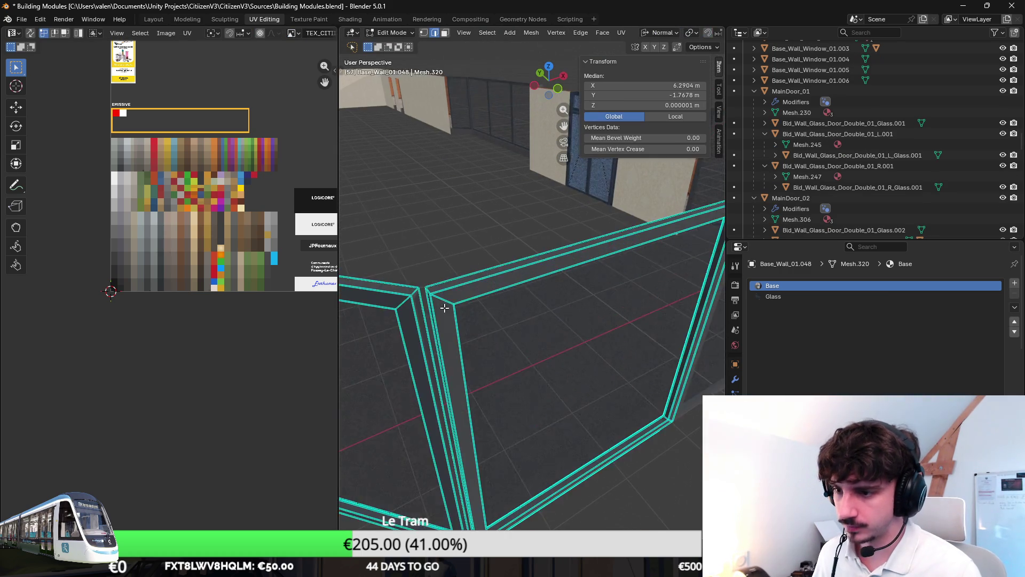
scroll(476, 264, "up", 3)
left_click(445, 33)
mouse_move(480, 161)
middle_mouse_down()
mouse_move(512, 181)
mouse_move(526, 318)
mouse_move(539, 327)
mouse_move(493, 183)
middle_mouse_up()
left_click(512, 192)
right_click(526, 318)
left_click(545, 336)
Step: Check the bridged corner of Base_Wall_01.048, return to Object Mode, and deselect it
left_click(434, 33)
middle_click_drag(465, 59, 496, 148)
left_click(496, 148, "alt")
key("Tab")
scroll(528, 277, "down", 5)
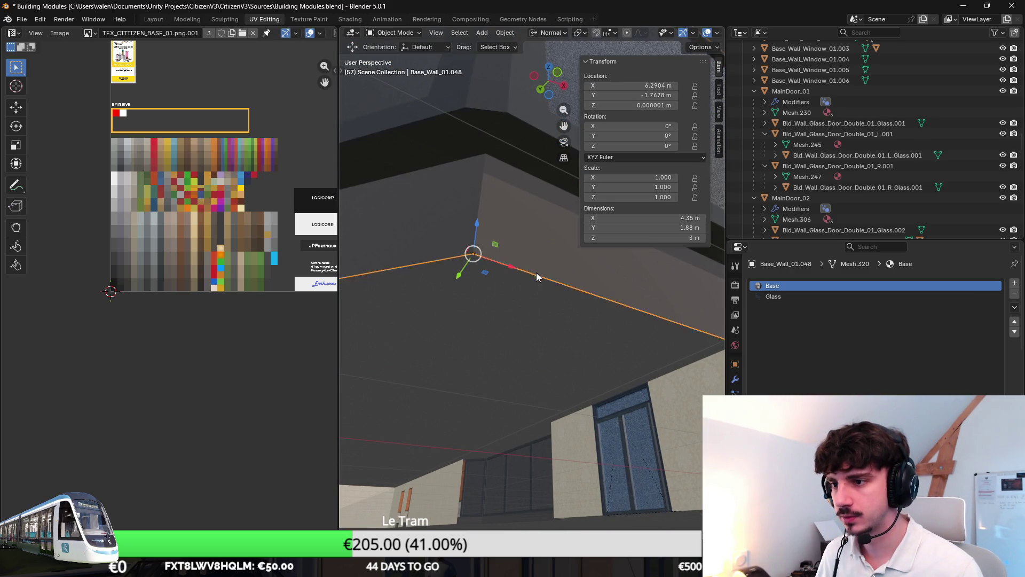
mouse_move(530, 281)
middle_mouse_down()
mouse_move(526, 394)
mouse_move(534, 373)
middle_mouse_up()
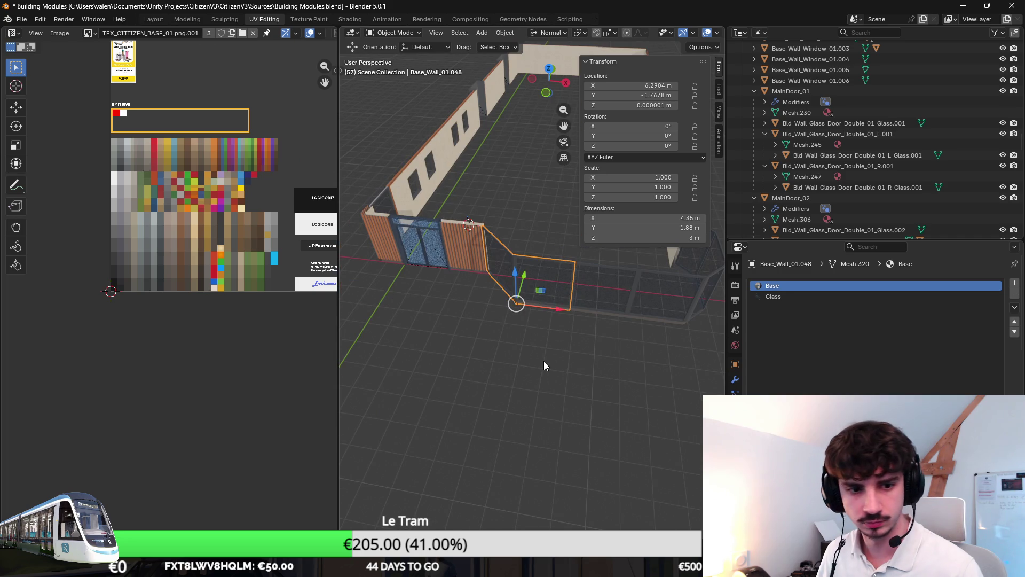
left_click(544, 365)
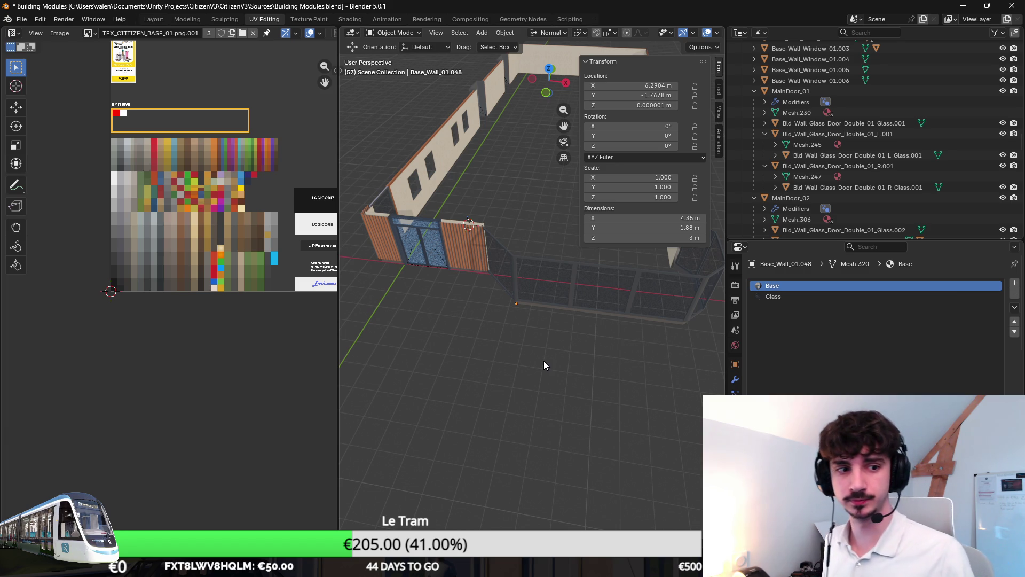
mouse_move(552, 348)
middle_mouse_down()
mouse_move(607, 267)
mouse_move(528, 336)
middle_mouse_up()
Step: Save the blend file
scroll(592, 366, "up", 5)
mouse_move(593, 365)
middle_mouse_down()
mouse_move(537, 220)
mouse_move(505, 293)
mouse_move(544, 302)
mouse_move(555, 332)
mouse_move(505, 354)
mouse_move(567, 395)
mouse_move(550, 359)
mouse_move(490, 417)
middle_mouse_up()
key("Tab")
key("Tab")
scroll(549, 360, "down", 4)
key("ctrl+s")
Step: Export the model as CroustyBurger_01.fbx
left_click(21, 19)
mouse_move(55, 178)
left_click(173, 271)
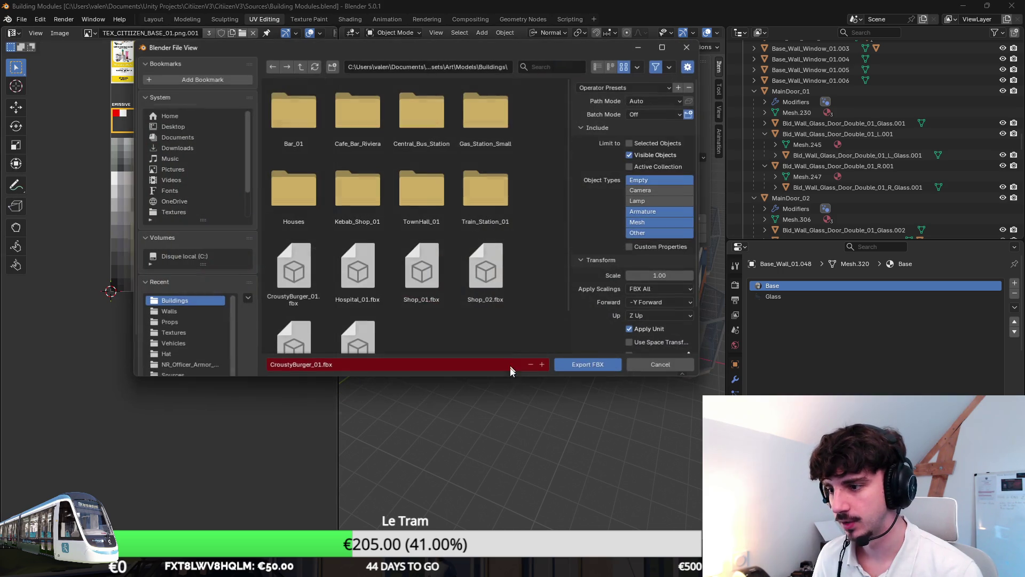
left_click(594, 367)
Step: Fly over the building site in Unity's scene, then return to Blender
key("alt+Tab")
mouse_move(565, 308)
right_mouse_down()
mouse_move(354, 290)
mouse_move(418, 279)
mouse_move(528, 294)
mouse_move(315, 253)
mouse_move(283, 293)
right_mouse_up()
key("alt+Tab")
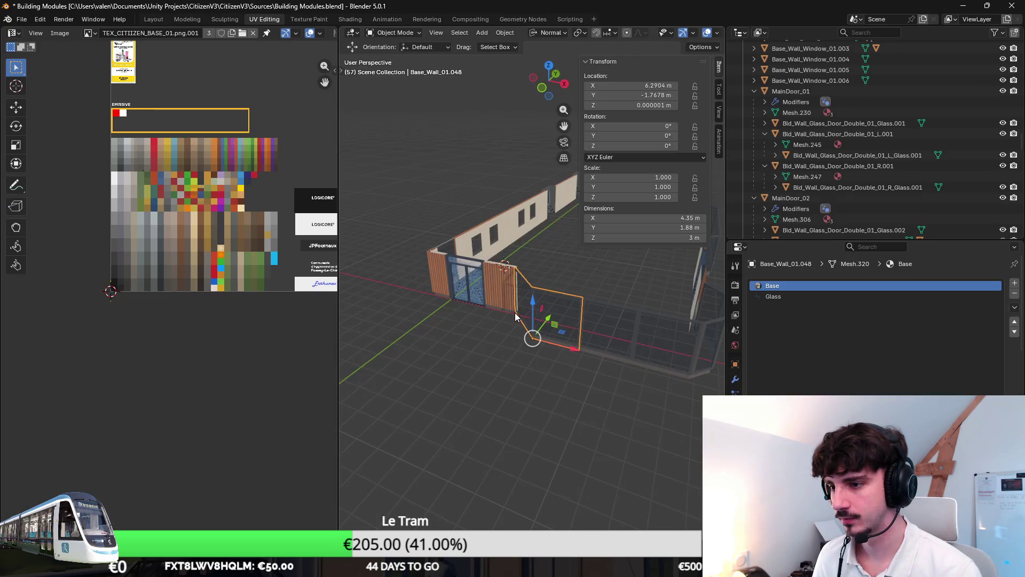
Step: Recalculate the slatted door's normals to face inside
middle_click_drag(515, 312, 505, 293)
scroll(505, 293, "up", 3)
key("alt+n")
left_click(512, 315)
Step: Re-export the updated model to CroustyBurger_01.fbx and switch to Unity
left_click(22, 20)
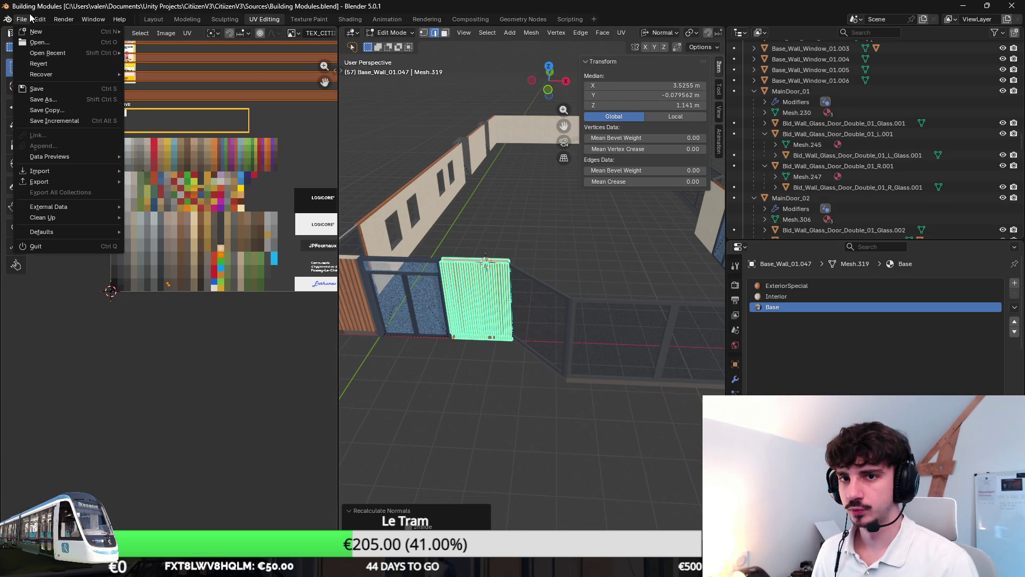
mouse_move(54, 192)
left_click(207, 276)
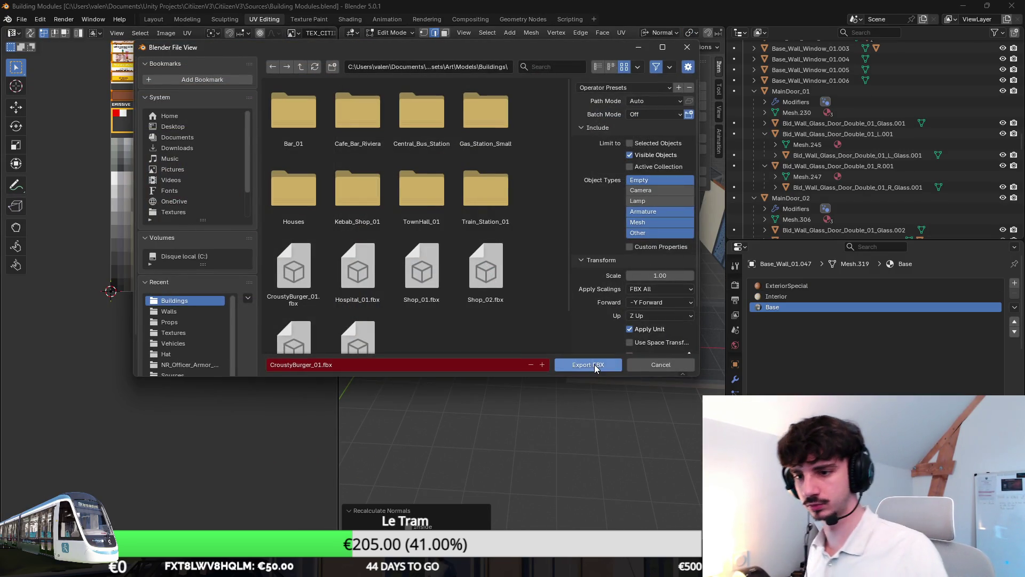
left_click(582, 359)
key("alt+Tab")
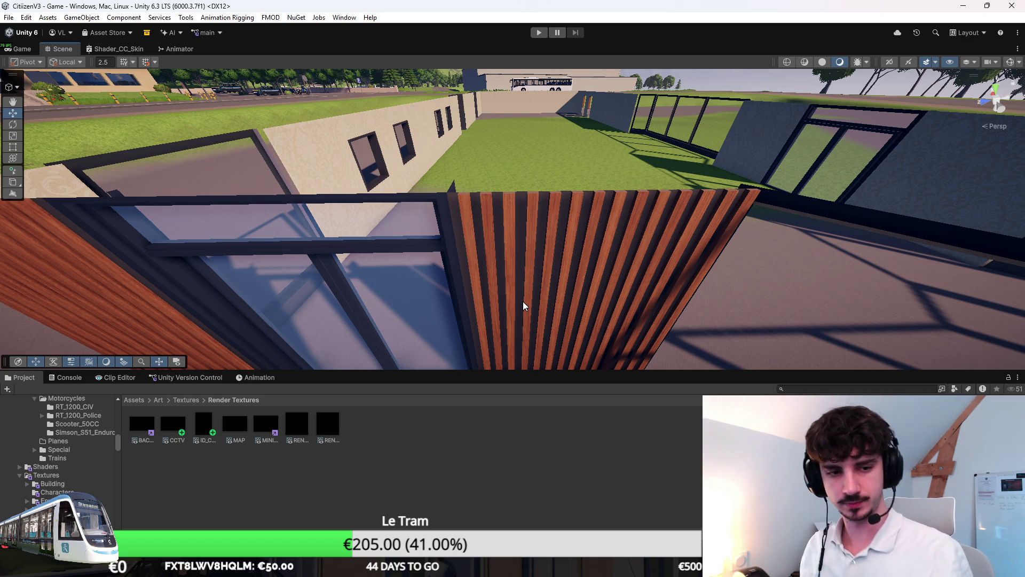
Step: Fly over the shop walls in Unity to verify the slatted door panels, then return to Blender
mouse_move(523, 301)
right_mouse_down()
mouse_move(818, 280)
mouse_move(611, 279)
mouse_move(534, 293)
mouse_move(479, 270)
mouse_move(519, 298)
mouse_move(652, 309)
mouse_move(544, 288)
mouse_move(555, 270)
mouse_move(590, 315)
mouse_move(570, 352)
mouse_move(431, 375)
mouse_move(433, 394)
mouse_move(644, 244)
right_mouse_up()
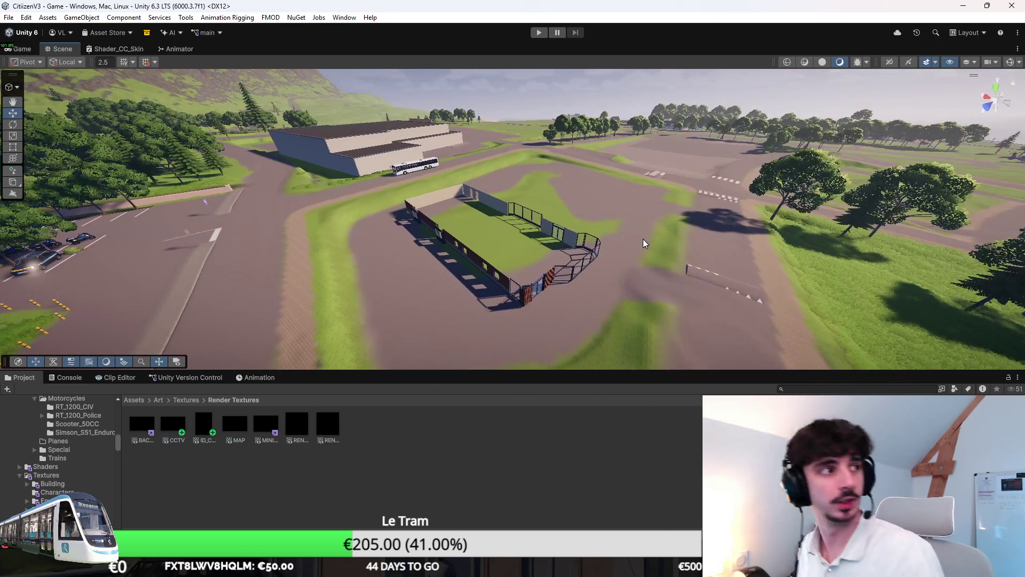
key("alt+Tab")
key("Tab")
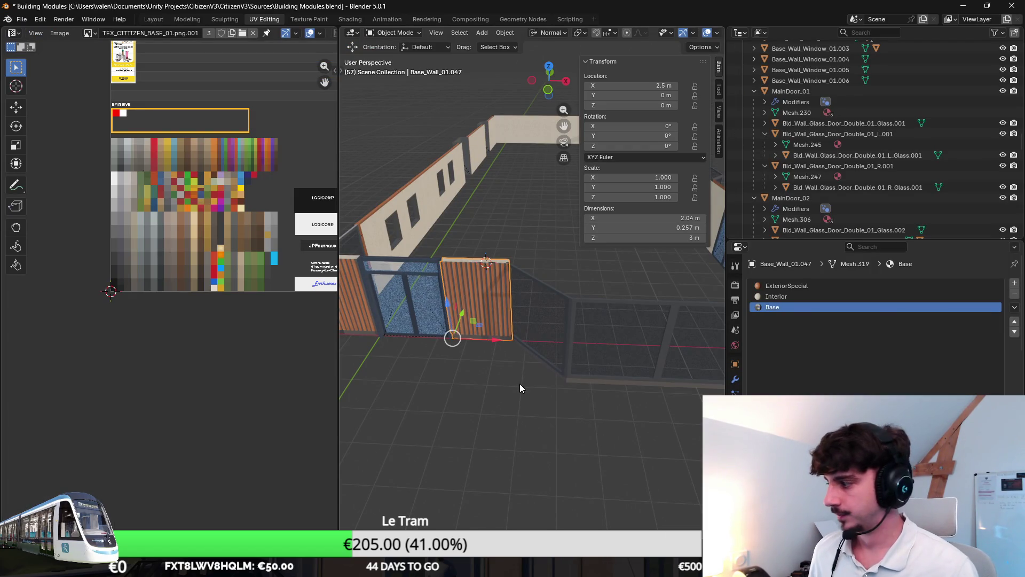
Step: Add a new cube to the scene above the wooden panel
mouse_move(469, 209)
middle_mouse_down()
mouse_move(501, 200)
mouse_move(494, 235)
middle_mouse_up()
key("shift+a")
mouse_move(493, 235)
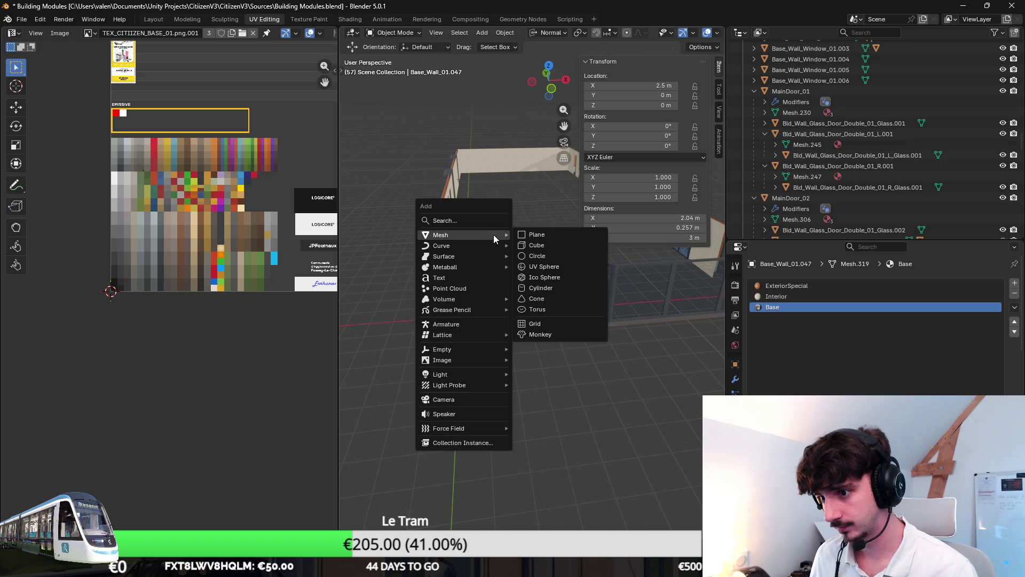
left_click(551, 249)
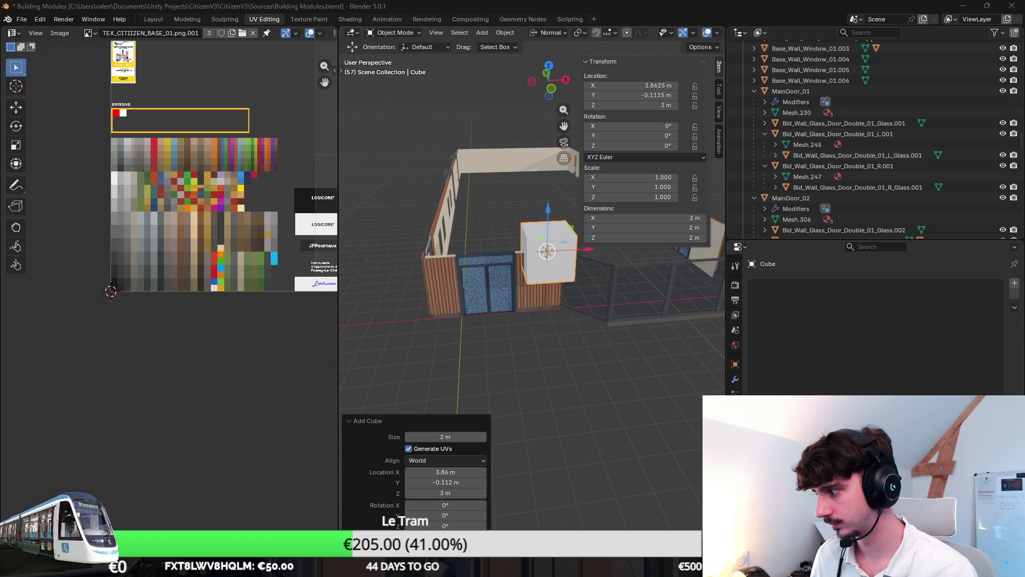
middle_click_drag(585, 304, 609, 284)
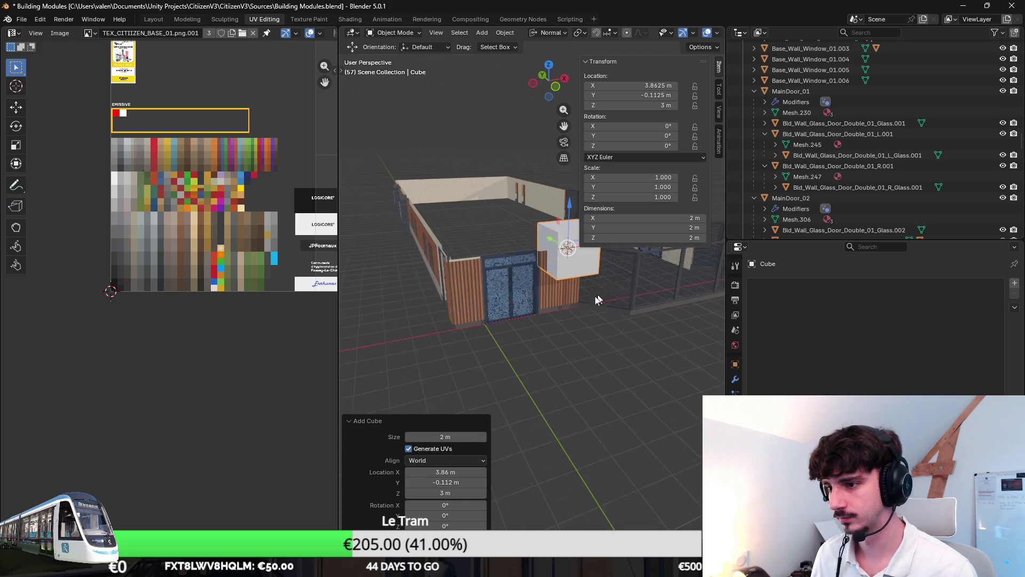
scroll(558, 309, "up", 3)
middle_click_drag(557, 309, 596, 298)
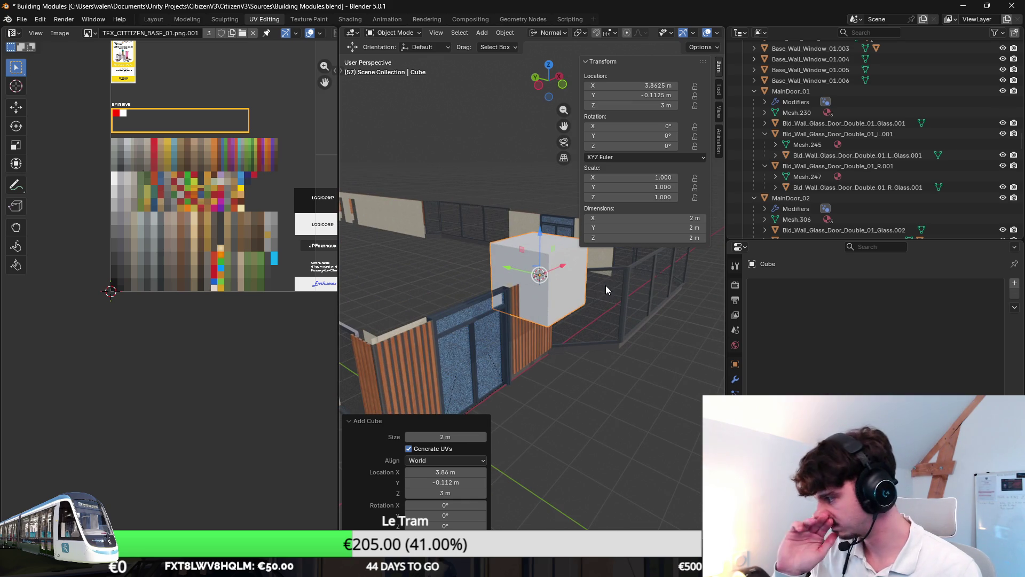
middle_click_drag(562, 299, 569, 316)
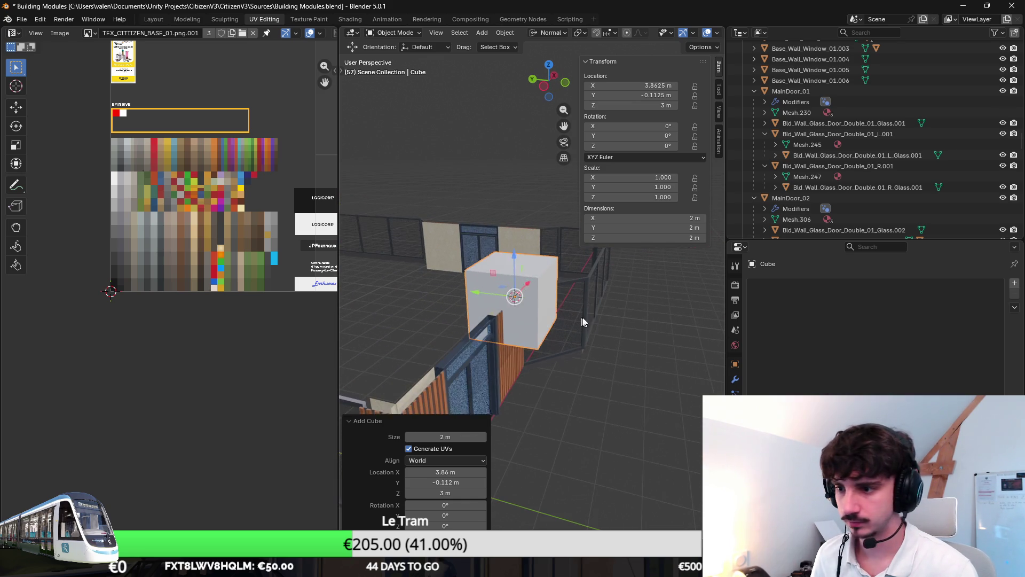
Step: In Edit Mode, raise the cube's top face about 1 m along Z
key("Tab")
key("KP_1")
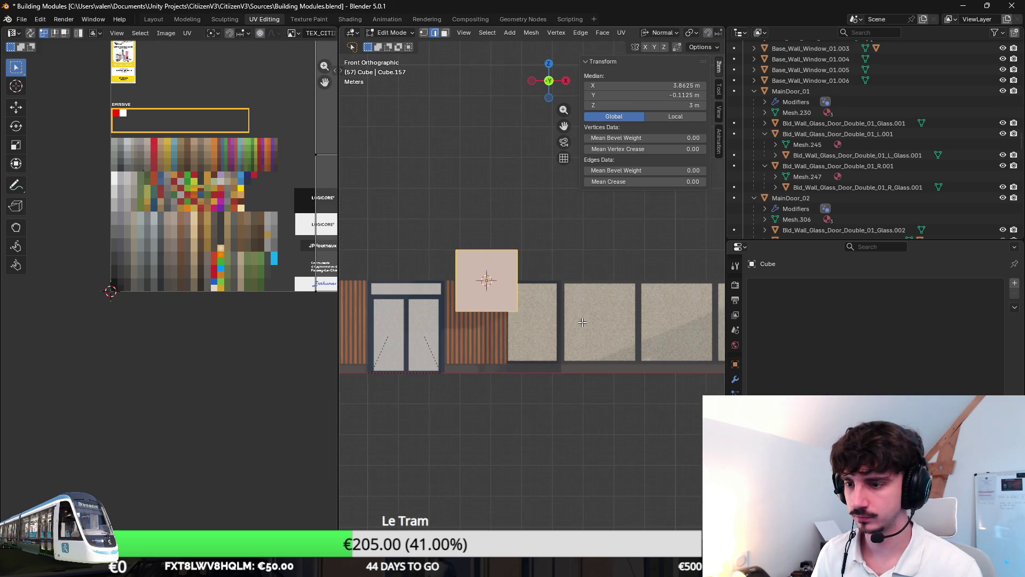
key("g")
key("z")
left_click(533, 222)
mouse_move(533, 222)
middle_mouse_down()
mouse_move(545, 238)
mouse_move(518, 250)
mouse_move(523, 219)
middle_mouse_up()
key("g")
key("z")
left_click(543, 235)
Step: Add a centred edge loop around the cube and select its front edge
key("ctrl+r")
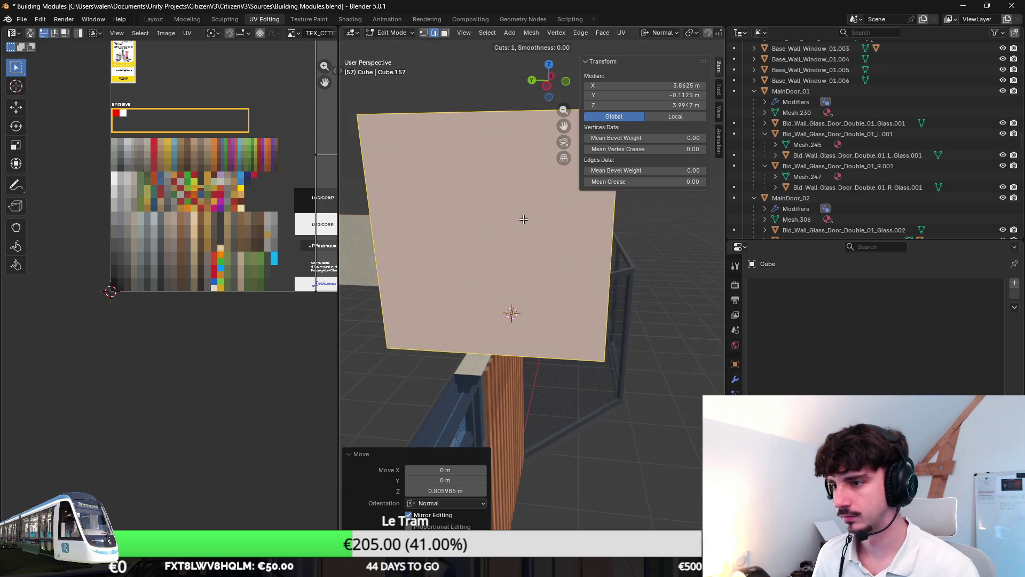
left_click(394, 205)
right_click(383, 231)
middle_click_drag(383, 231, 398, 124)
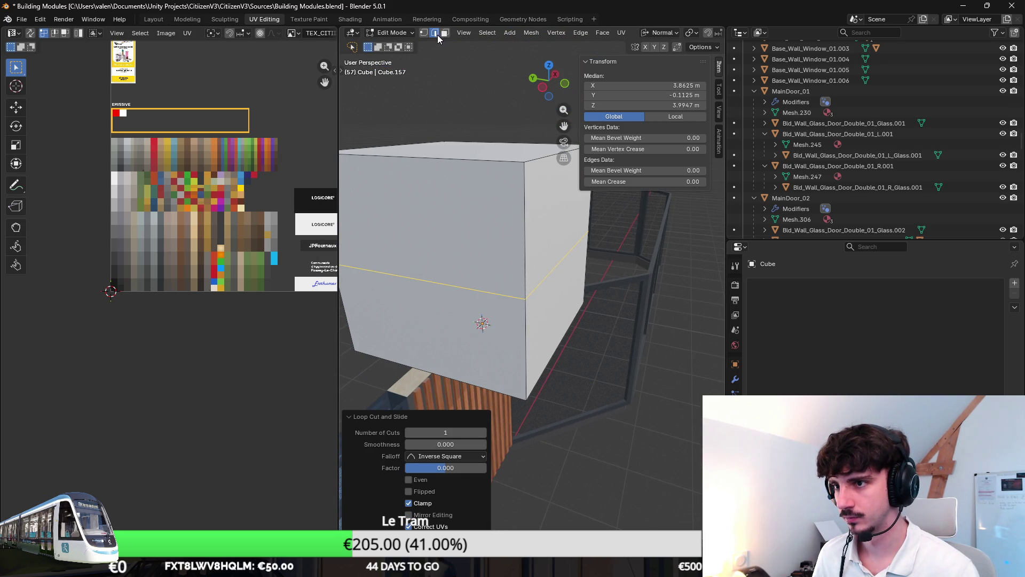
left_click(569, 253)
Step: Switch the transform orientation to Global so edge moves follow world axes
middle_click_drag(538, 263, 566, 258)
key("g")
key("y")
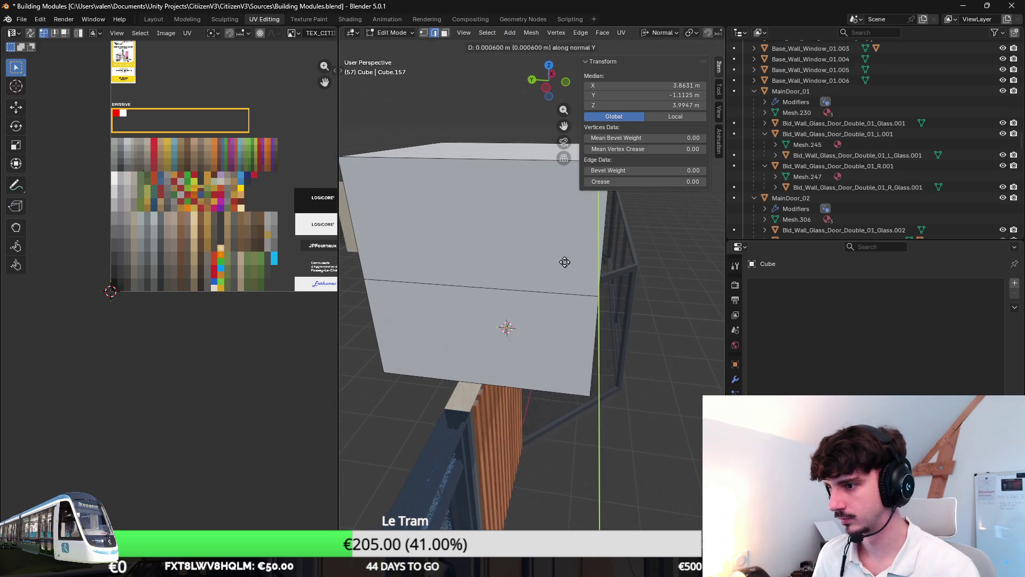
right_click(393, 251)
left_click(671, 34)
left_click(653, 65)
Step: Push the front edge about 1.4 m along world Y to form the slope
key("g")
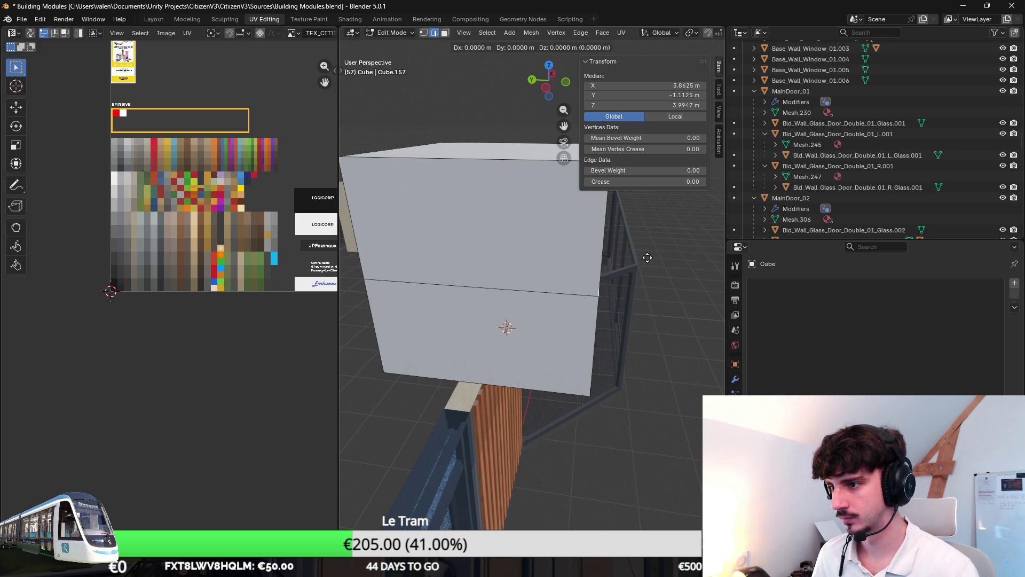
key("y")
right_click(518, 256)
middle_click_drag(518, 255, 485, 257)
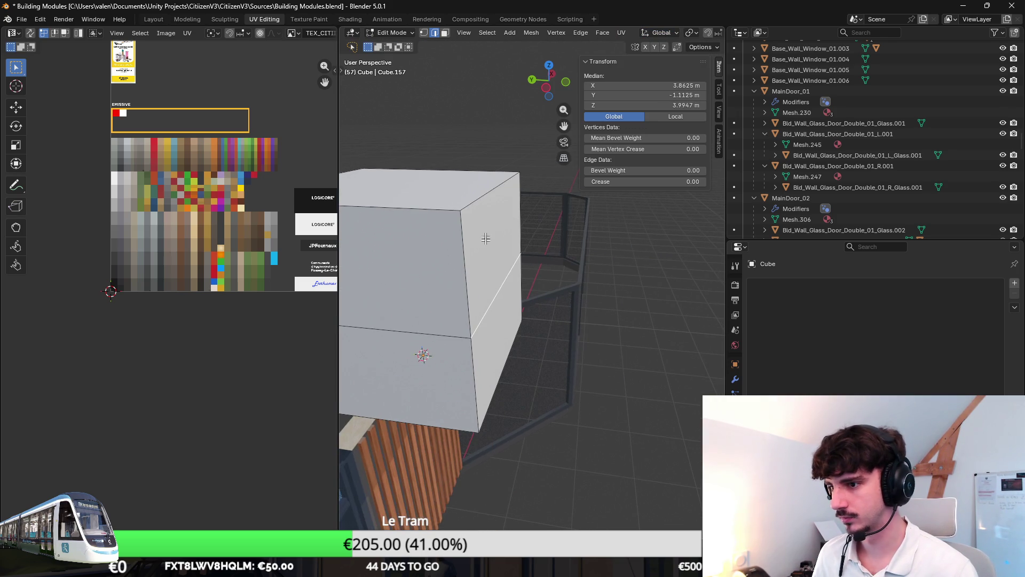
middle_click_drag(487, 197, 475, 224)
key("g")
key("y")
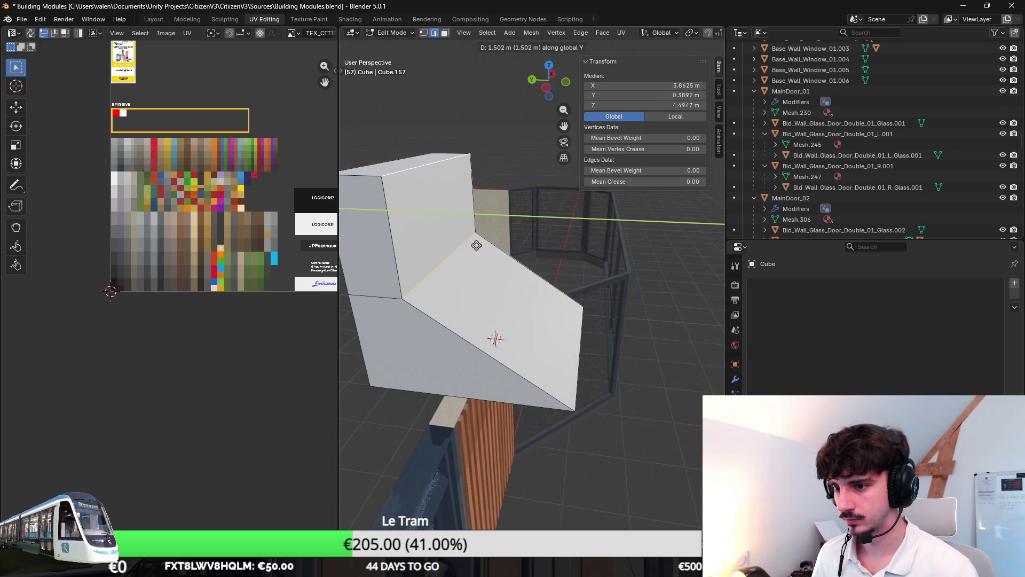
left_click(460, 258)
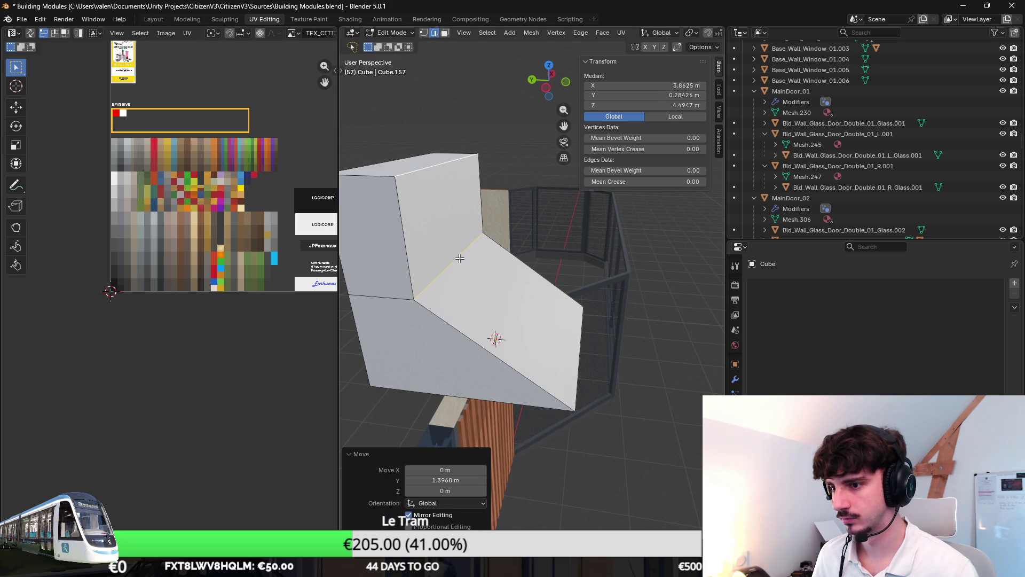
Step: Move the upper edge about 0.42 m along world Y
left_click(424, 173)
middle_click_drag(424, 173, 560, 242)
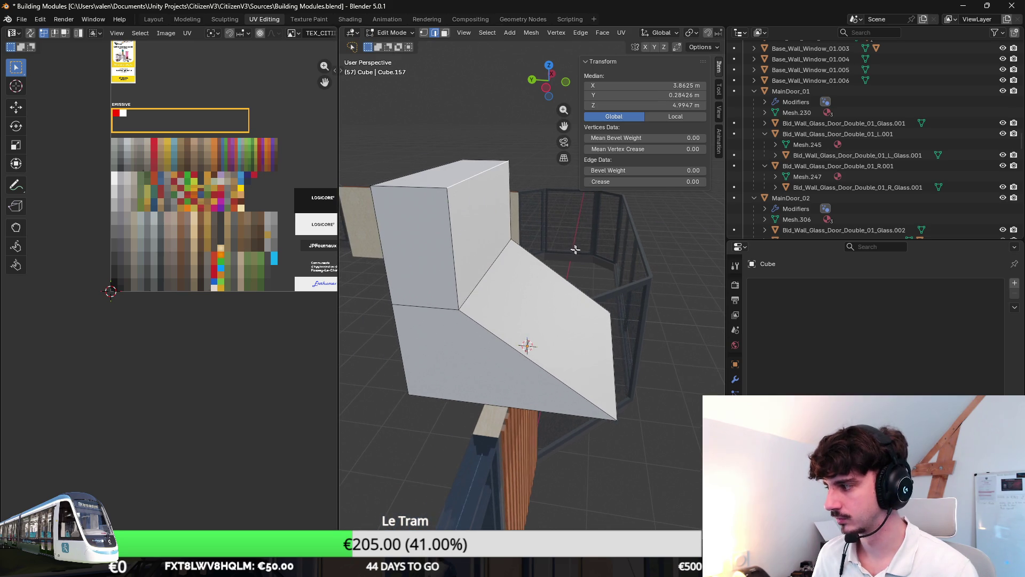
key("g")
key("y")
left_click(536, 249)
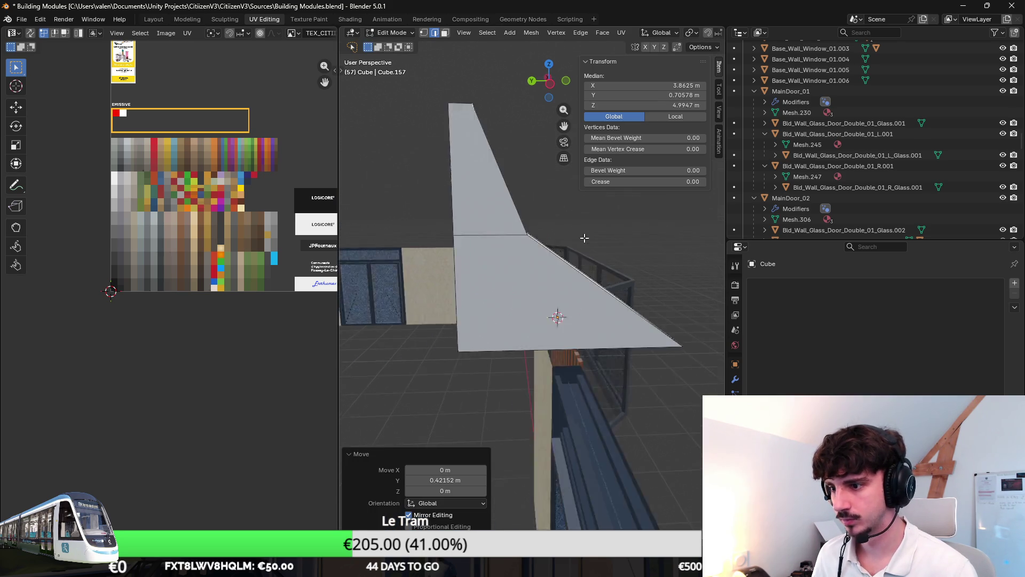
Step: Squash the awning geometry vertically, then scale the object to 0.814 height
key("KP_1")
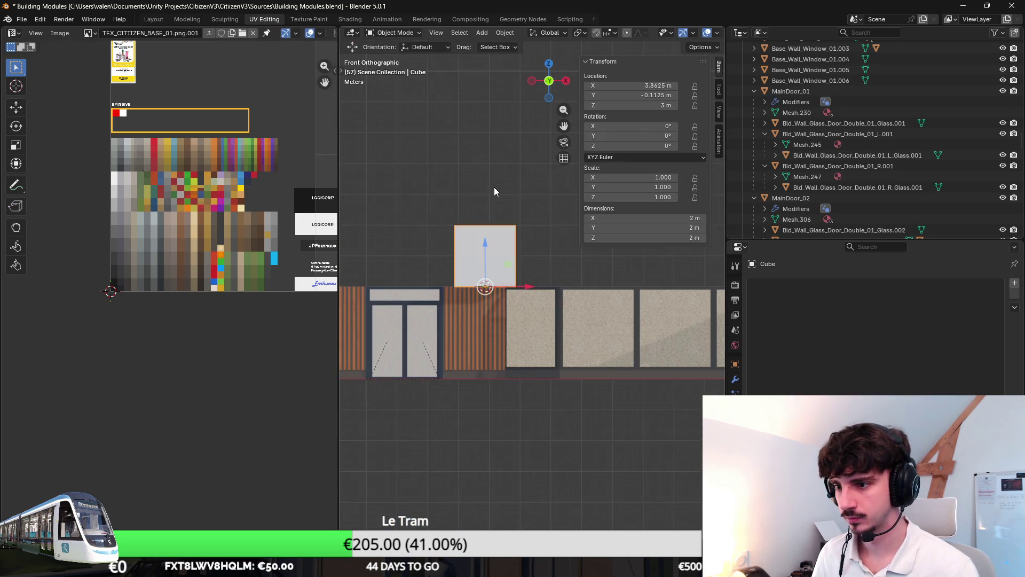
scroll(494, 187, "up", 3)
key("a")
key("s")
key("z")
left_click(473, 155)
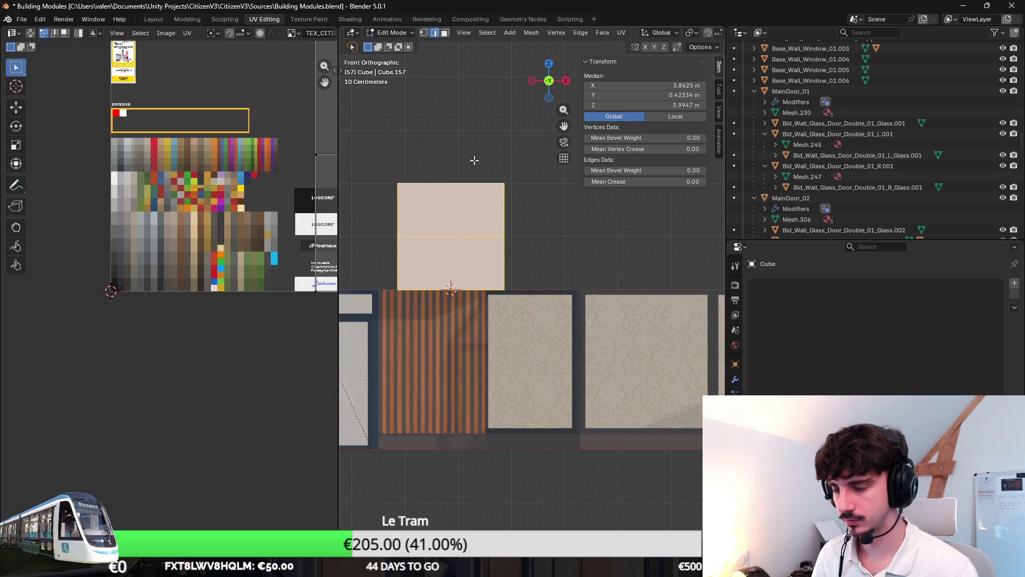
middle_click_drag(474, 155, 500, 143)
key("Tab")
key("s")
key("z")
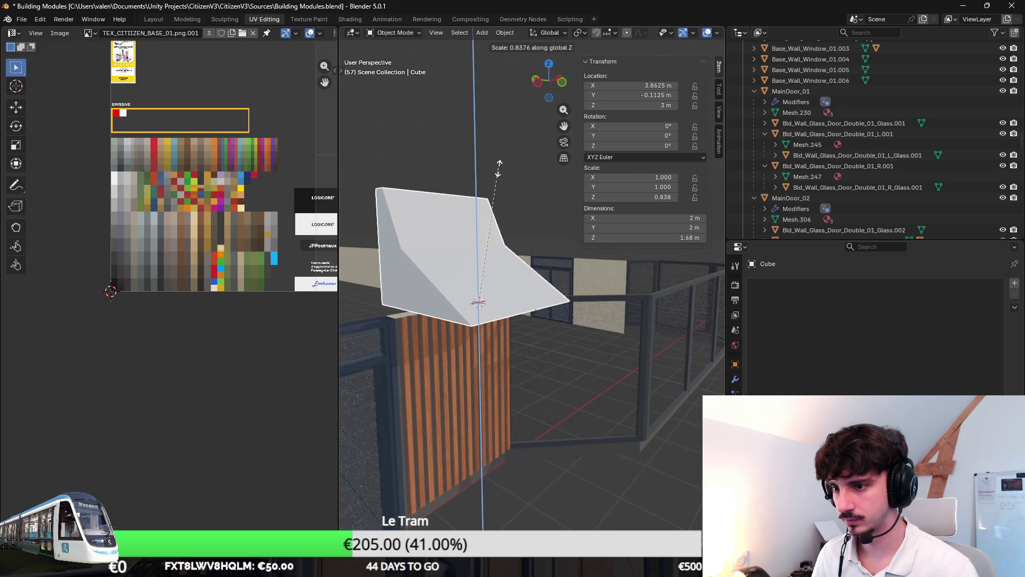
left_click(496, 172)
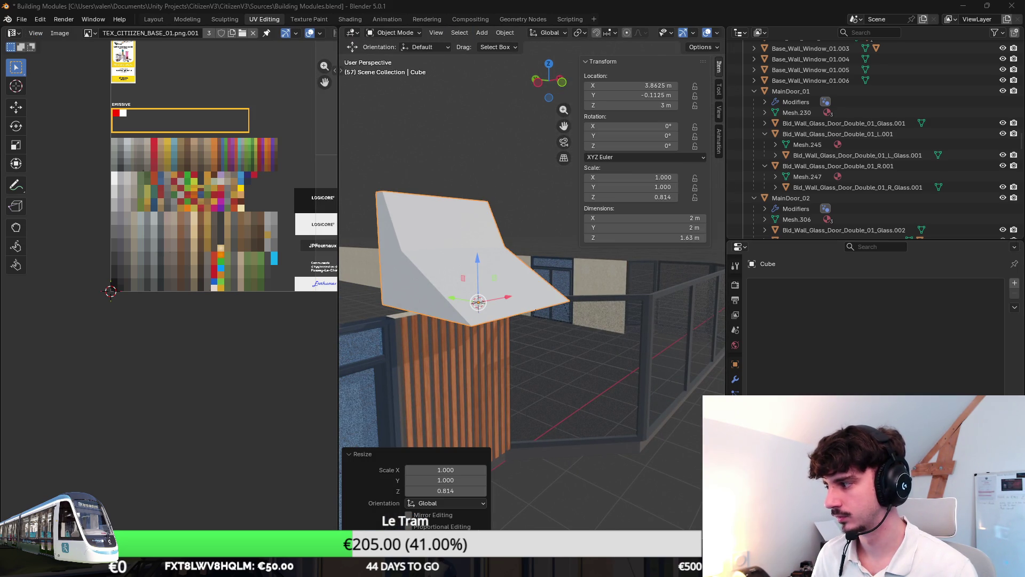
Step: Rescale the awning's height along Z to its final 1.73 m
key("KP_1")
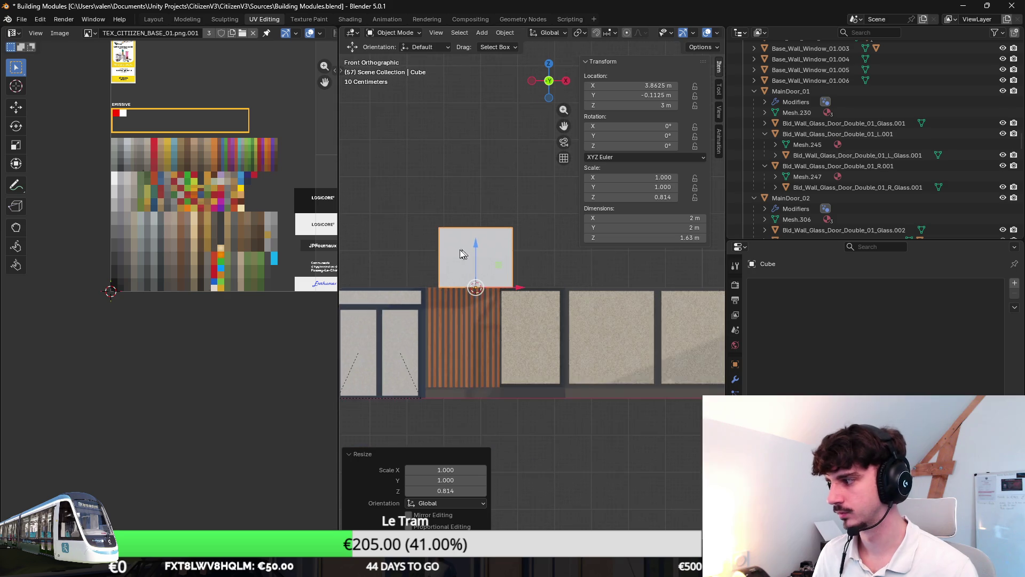
middle_click_drag(475, 252, 575, 270, "shift")
scroll(575, 270, "down", 1)
key("Tab")
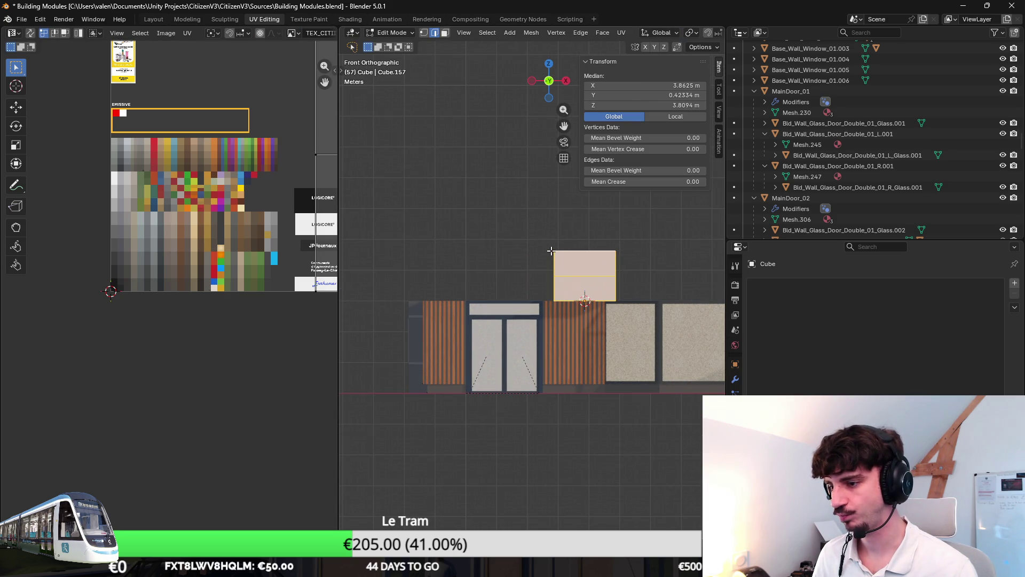
middle_click_drag(550, 250, 500, 268, "shift")
key("Tab")
scroll(536, 233, "up", 3)
key("s")
key("z")
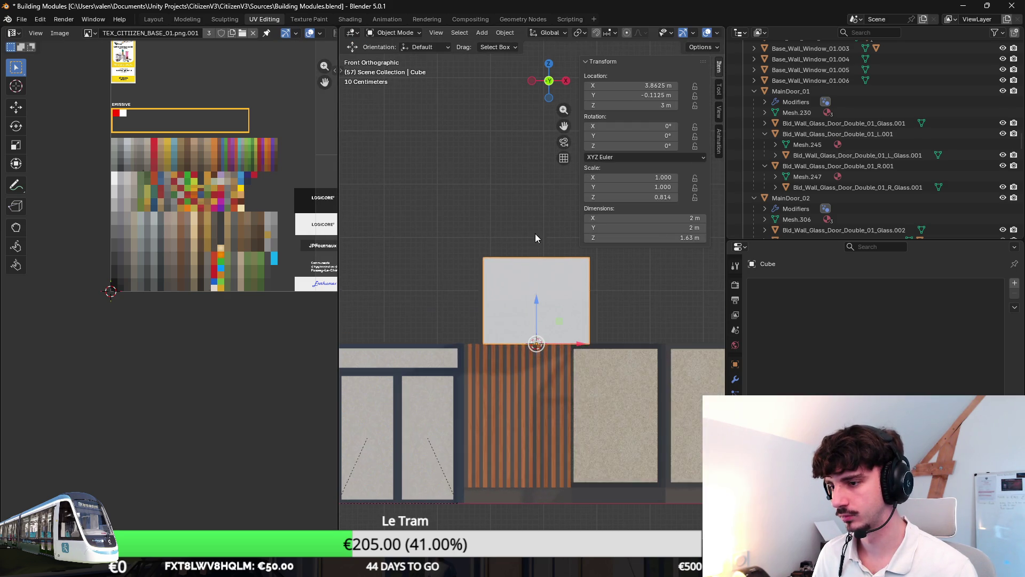
left_click(538, 230)
mouse_move(537, 227)
middle_mouse_down()
mouse_move(549, 258)
mouse_move(576, 265)
middle_mouse_up()
Step: Assign the Base material to the awning
left_click(758, 283)
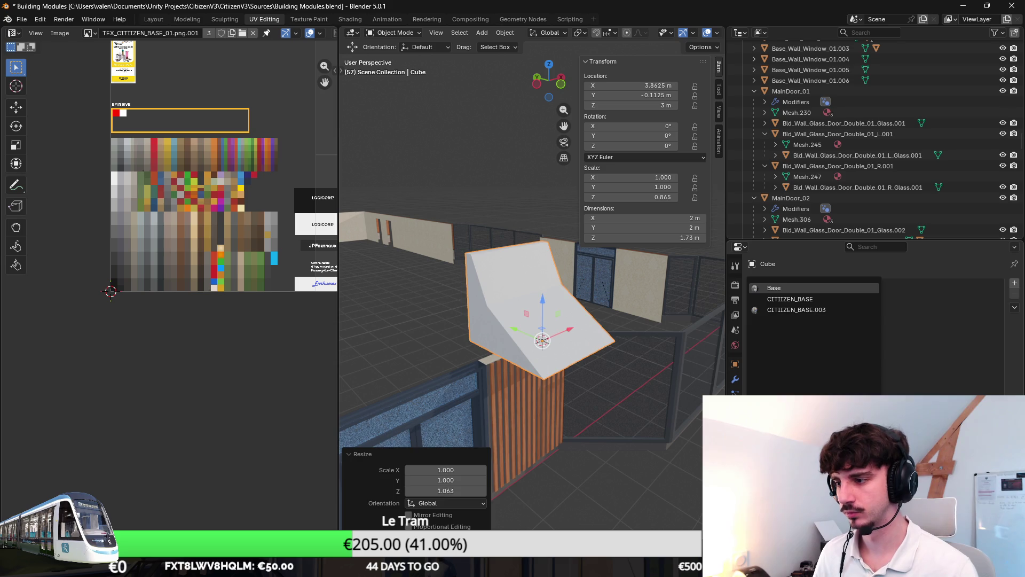
left_click_drag(800, 321, 550, 313)
key("Tab")
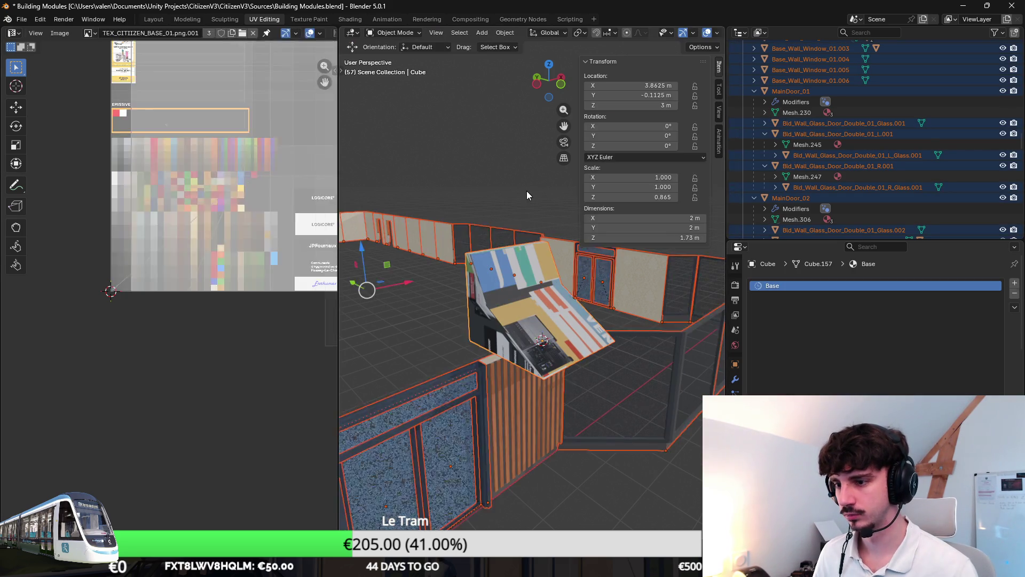
Step: Add a centred loop cut across the awning
key("ctrl+r")
left_click(539, 301)
right_click(539, 301)
scroll(170, 294, "down", 2)
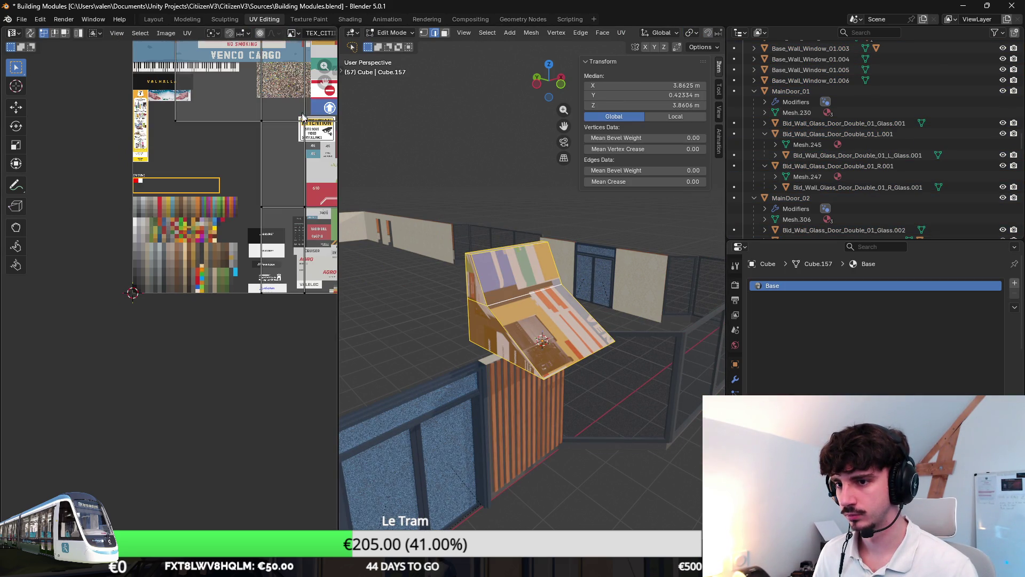
Step: Shrink the awning's UVs onto a green palette swatch so it renders solid green
key("s")
left_click(304, 114)
key("g")
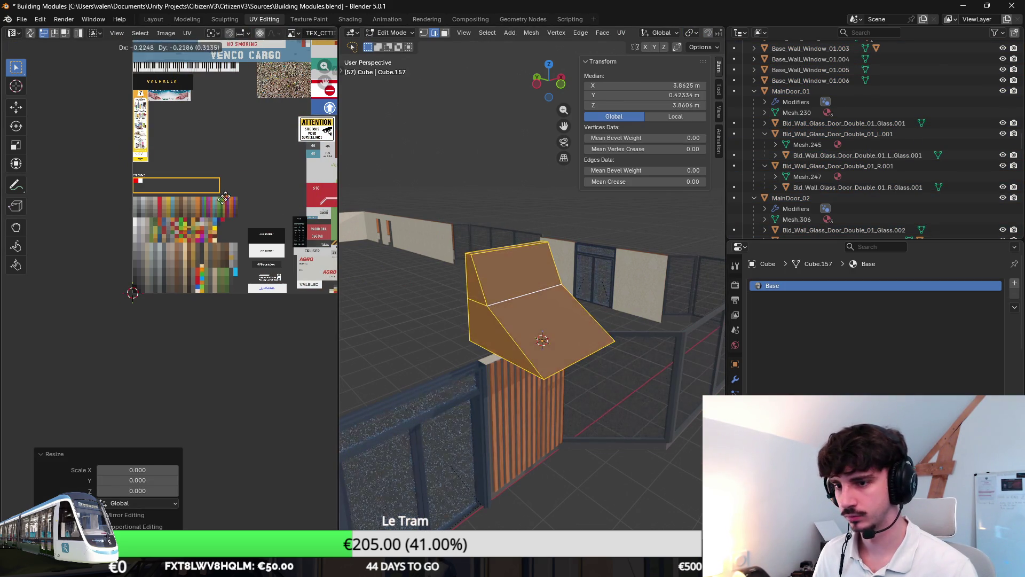
scroll(214, 160, "up", 3)
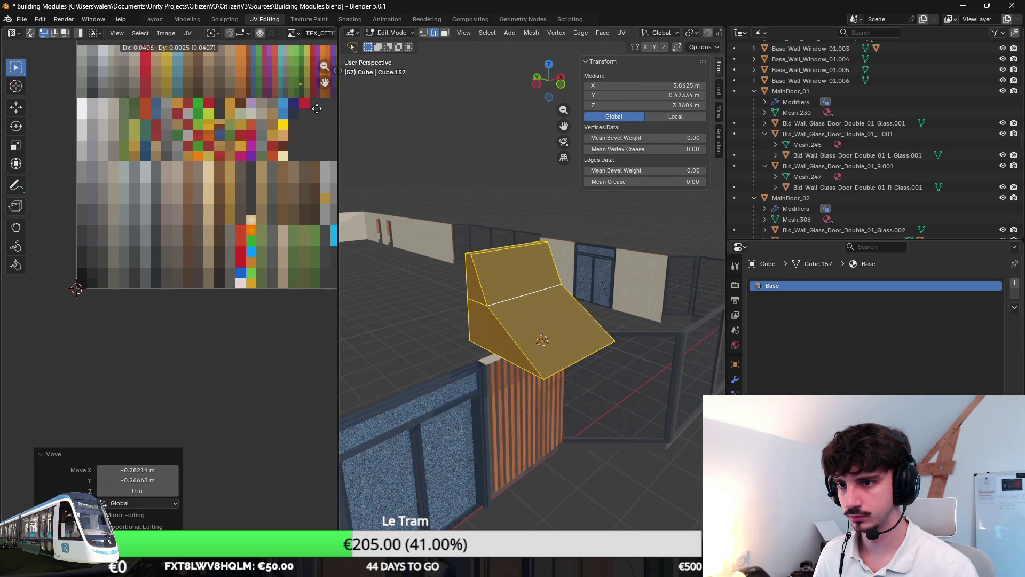
left_click(289, 251)
key("Tab")
key("Tab")
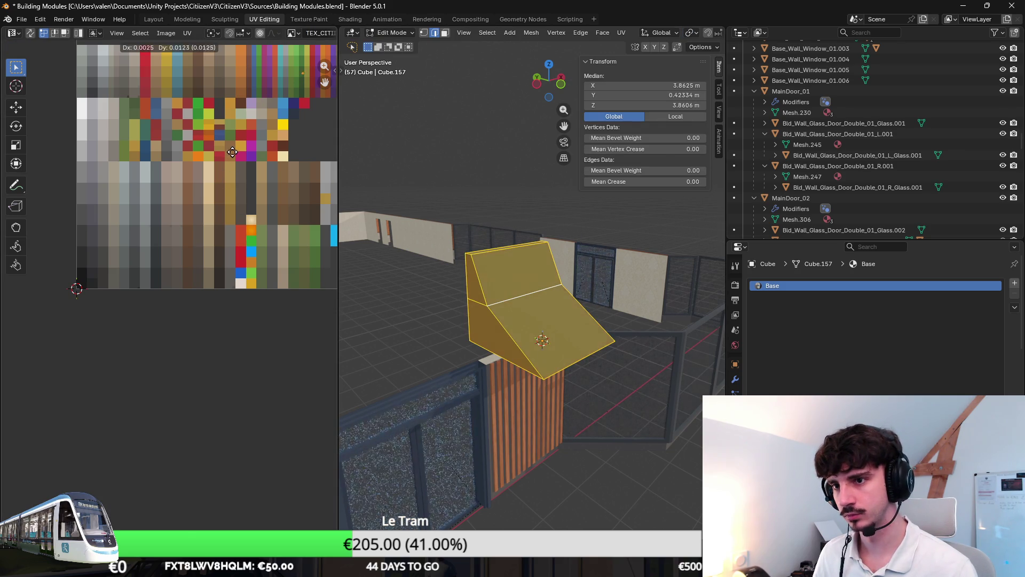
key("Tab")
middle_click_drag(441, 263, 540, 294)
key("Tab")
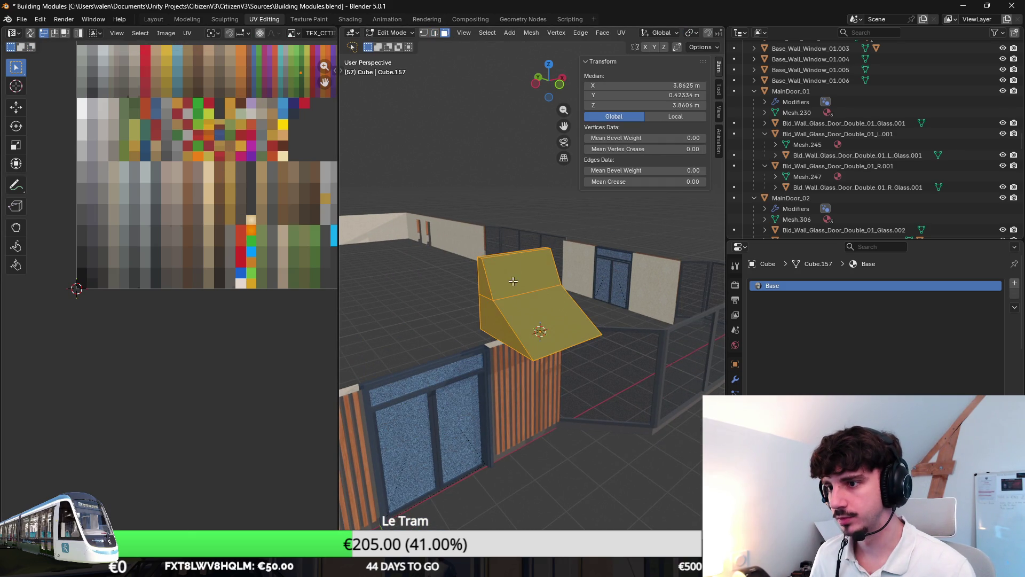
left_click(486, 278)
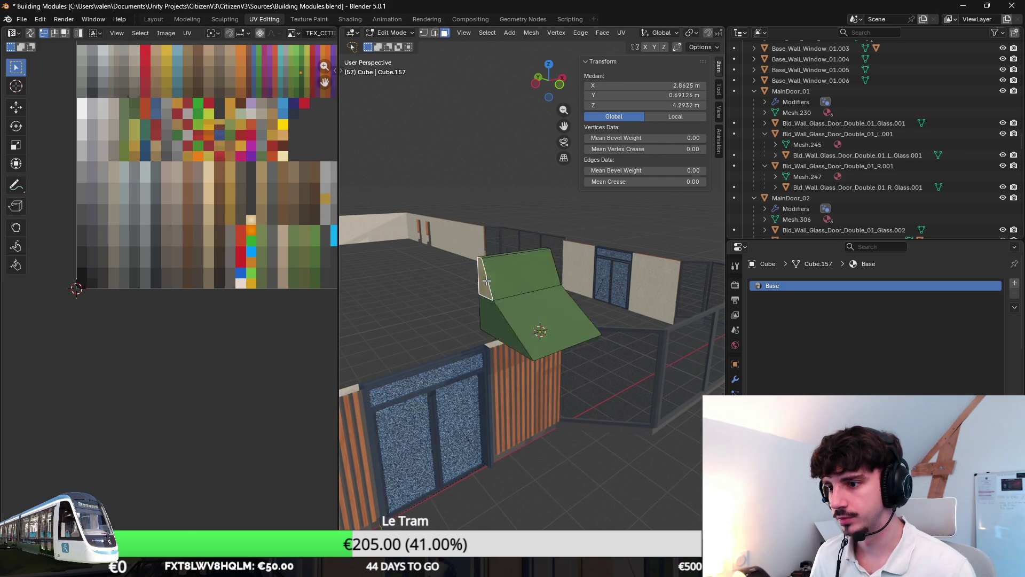
left_click(484, 314, "shift")
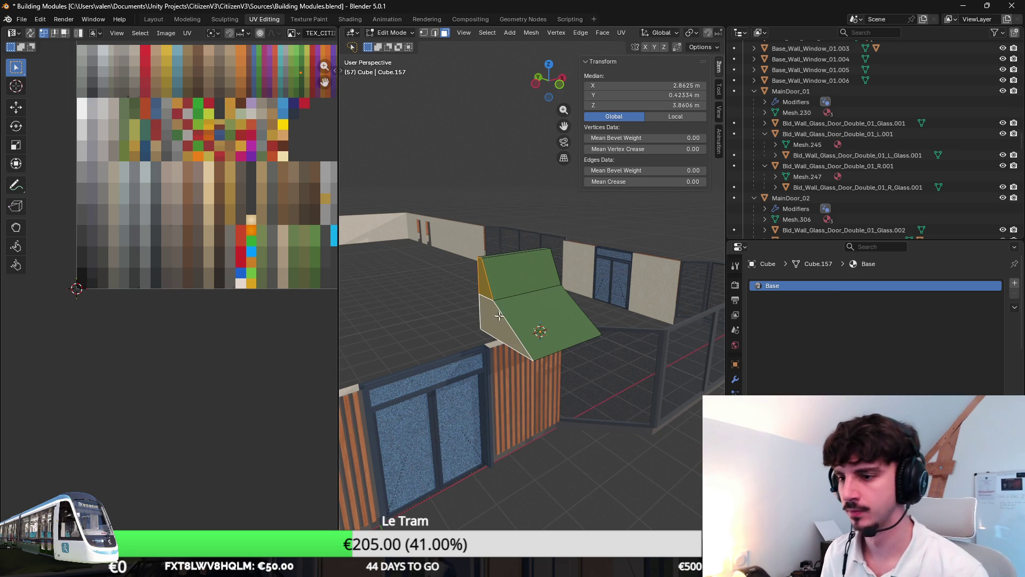
middle_click_drag(461, 217, 454, 193)
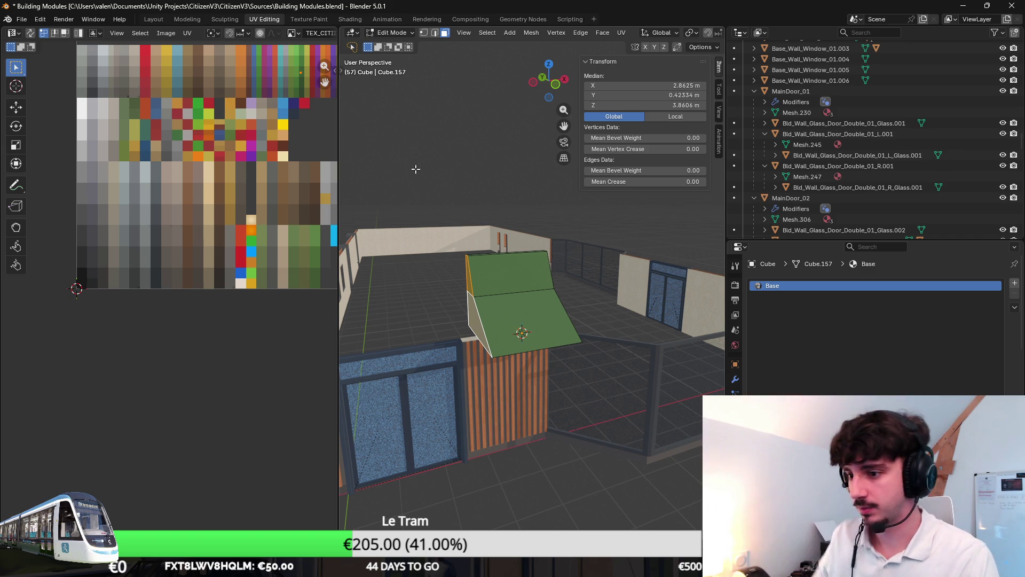
mouse_move(465, 133)
middle_mouse_down()
mouse_move(508, 183)
mouse_move(541, 186)
middle_mouse_up()
scroll(541, 186, "up", 4)
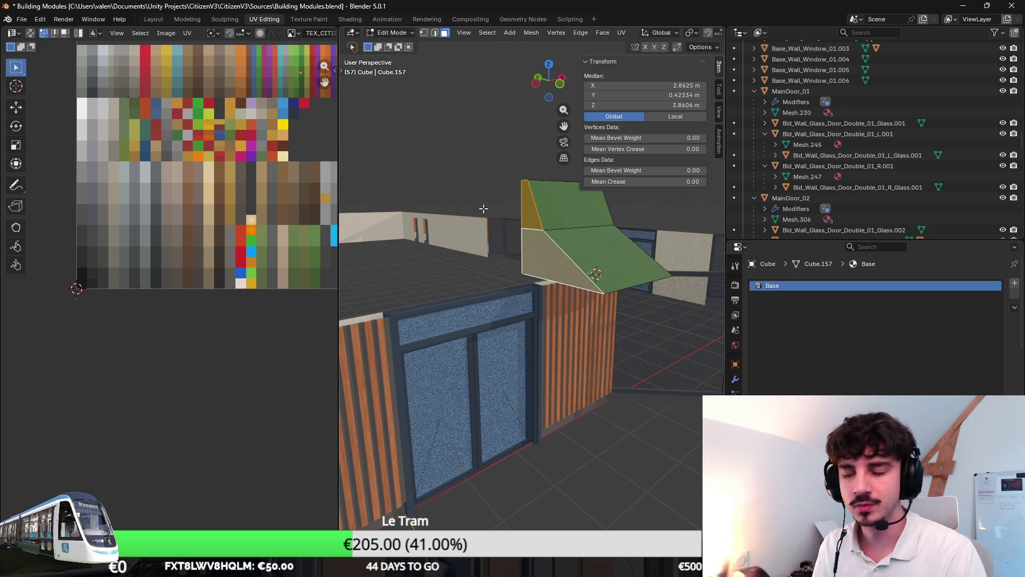
mouse_move(532, 207)
middle_mouse_down()
mouse_move(522, 203)
mouse_move(548, 222)
middle_mouse_up()
scroll(549, 223, "down", 3)
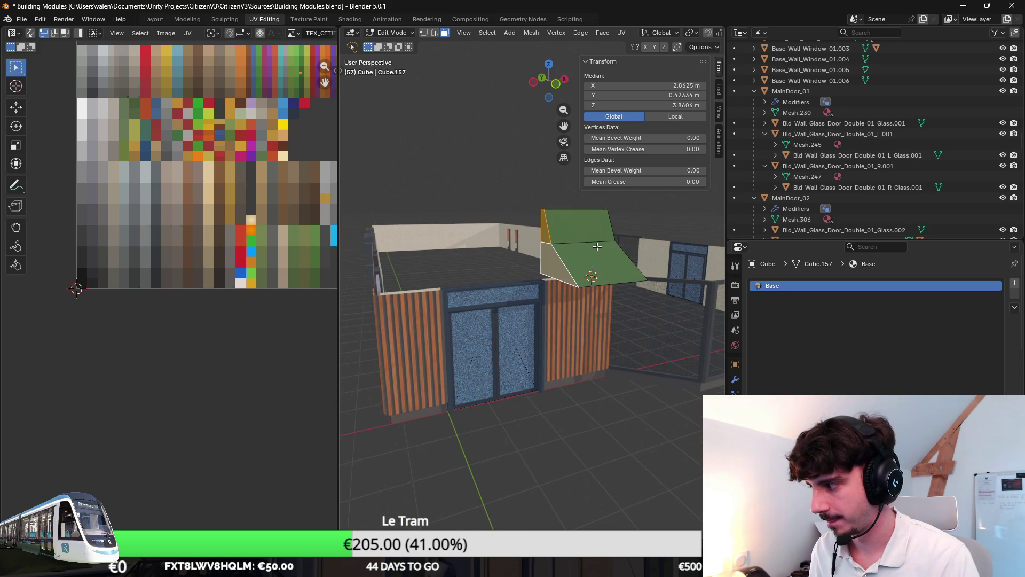
key("e")
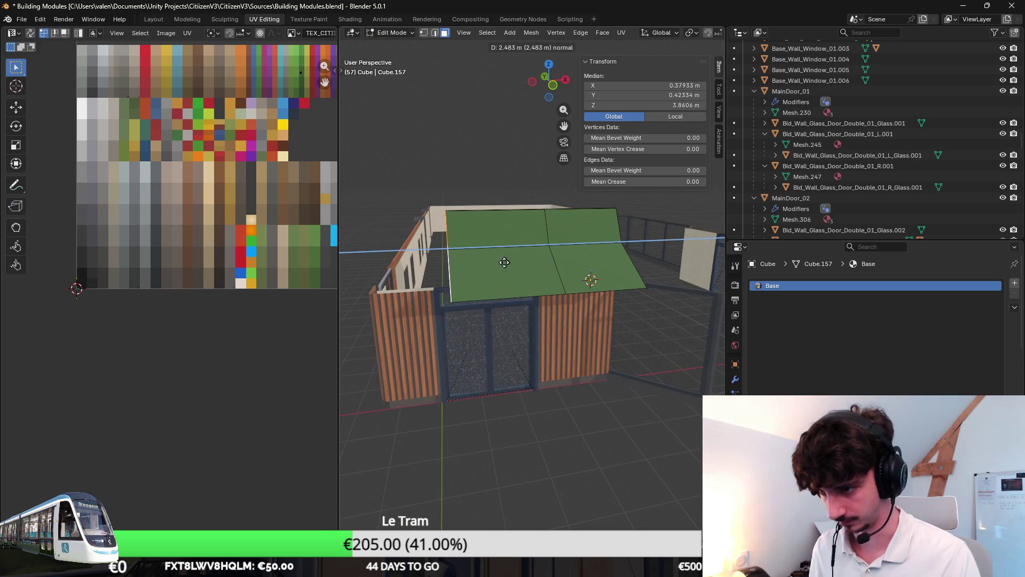
left_click(498, 266)
mouse_move(498, 266)
middle_mouse_down()
mouse_move(534, 261)
mouse_move(612, 280)
middle_mouse_up()
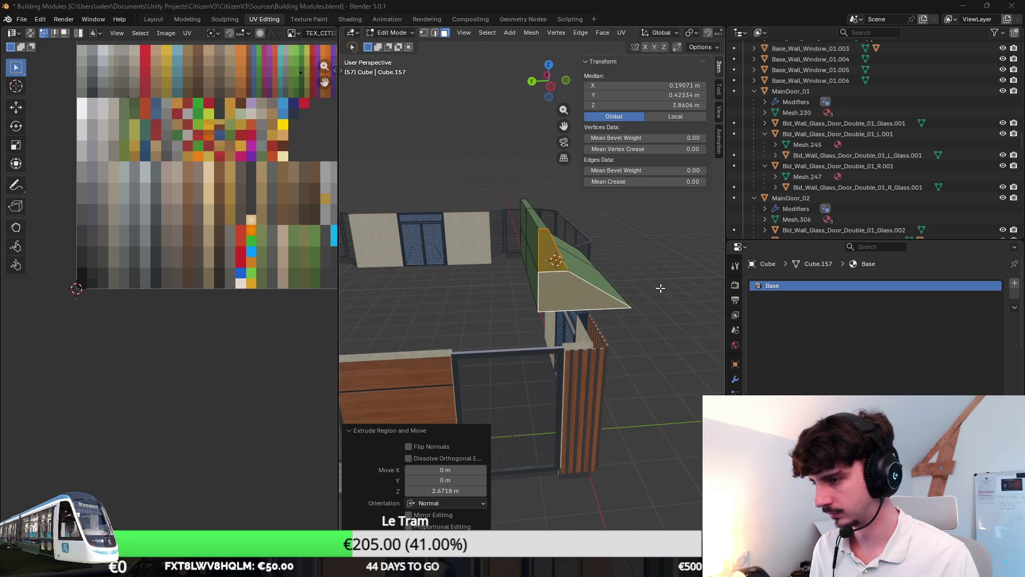
mouse_move(635, 262)
middle_mouse_down()
mouse_move(567, 256)
mouse_move(501, 227)
mouse_move(540, 236)
mouse_move(521, 235)
mouse_move(555, 257)
middle_mouse_up()
left_click(501, 227)
key("g")
key("y")
left_click(520, 235)
left_click(555, 257)
middle_click_drag(595, 295, 590, 269)
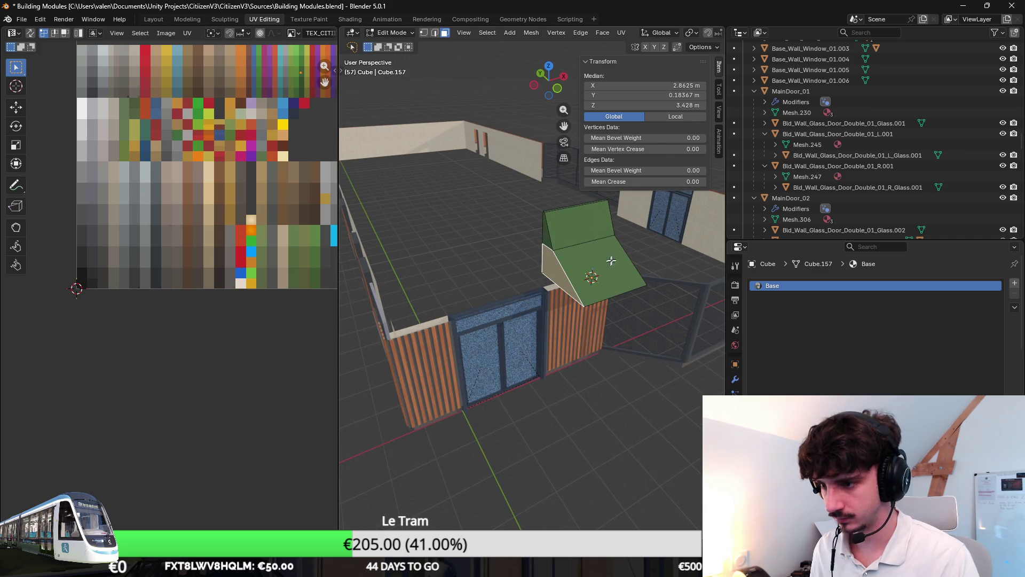
key("Tab")
left_click(601, 264)
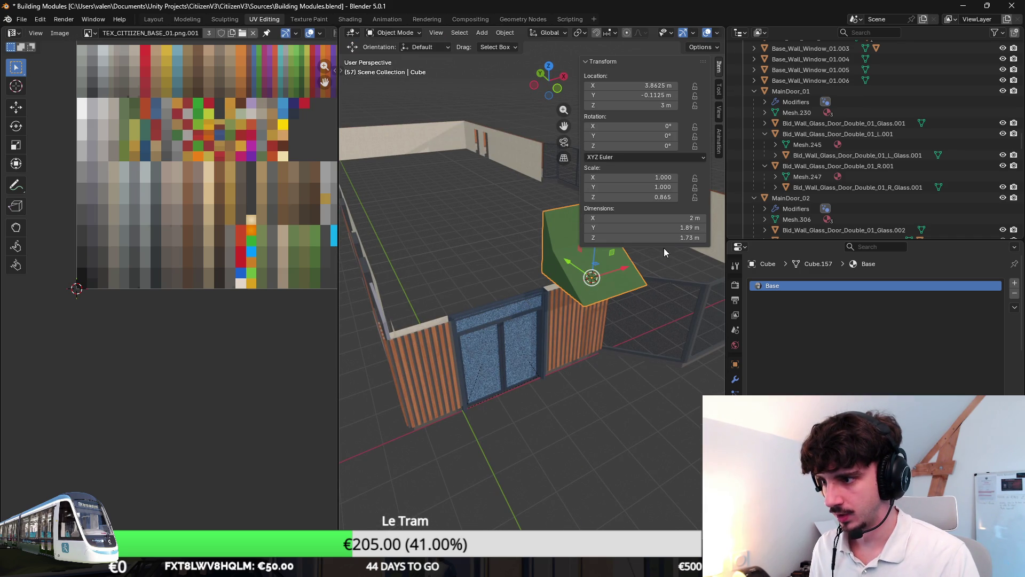
Step: Set the awning's X dimension to 2.5 m and apply its scale
left_click(670, 217)
key("Return")
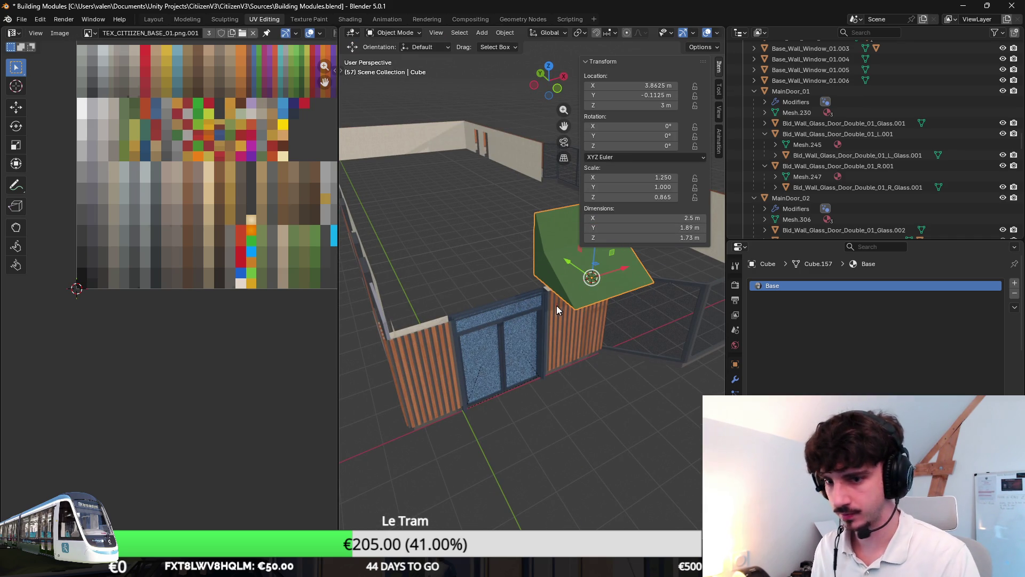
middle_click_drag(592, 298, 571, 316)
middle_click_drag(526, 287, 508, 276)
key("ctrl+a")
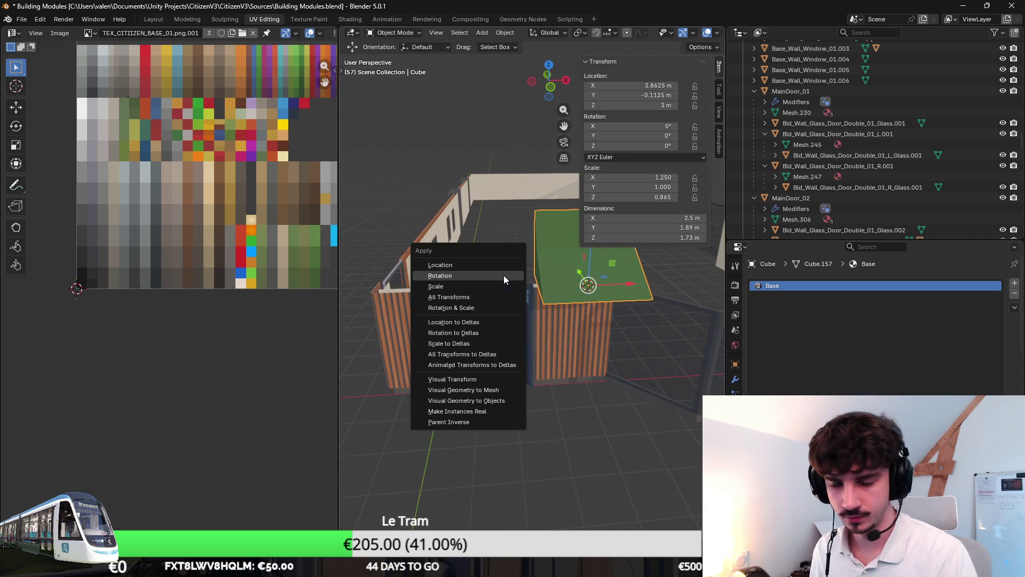
left_click(492, 286)
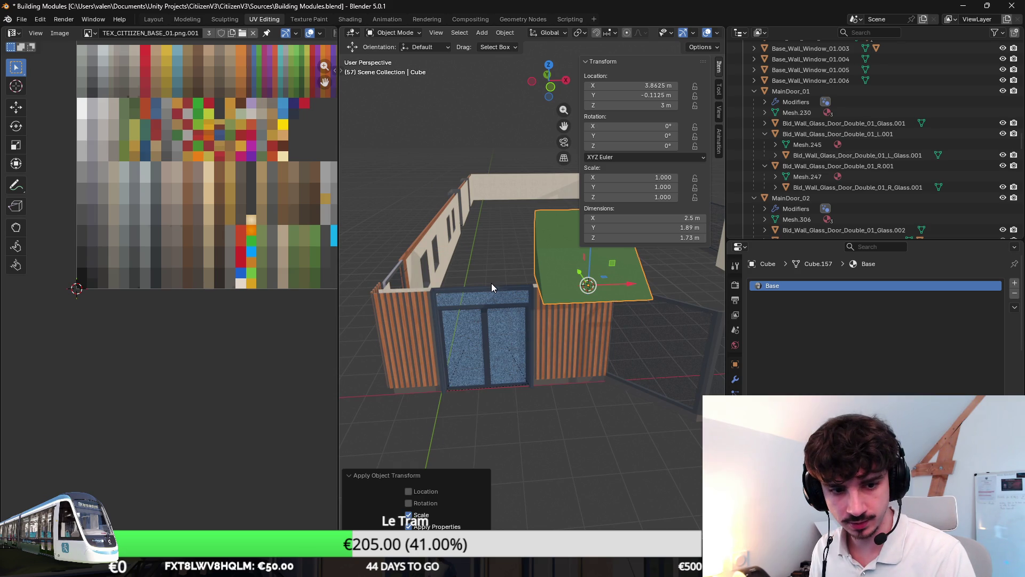
Step: Shift the awning along X and briefly check its faces in Edit Mode
middle_click_drag(485, 290, 517, 279)
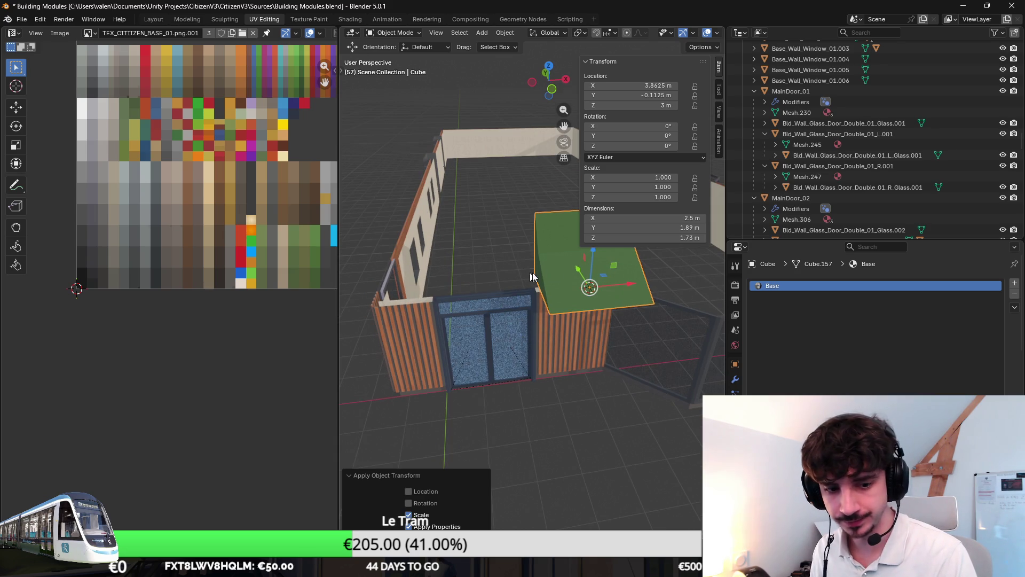
key("g")
key("x")
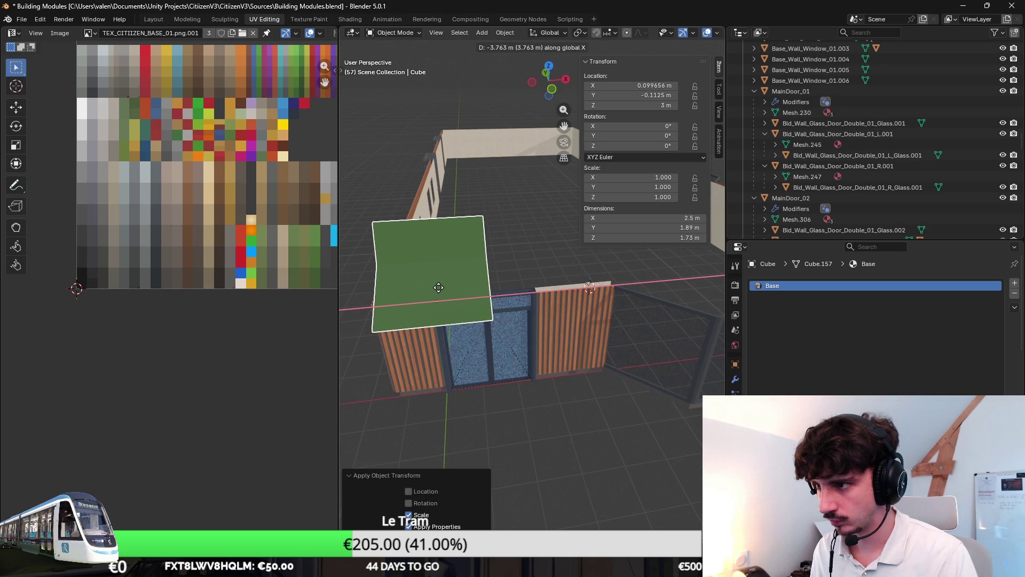
left_click(434, 293)
middle_click_drag(435, 297, 617, 136)
key("Tab")
mouse_move(481, 299)
middle_mouse_down()
mouse_move(428, 300)
mouse_move(470, 291)
mouse_move(458, 297)
middle_mouse_up()
right_click(427, 300)
key("Tab")
Step: Move the awning about 1 m along X, centring it over the glass door
key("g")
key("x")
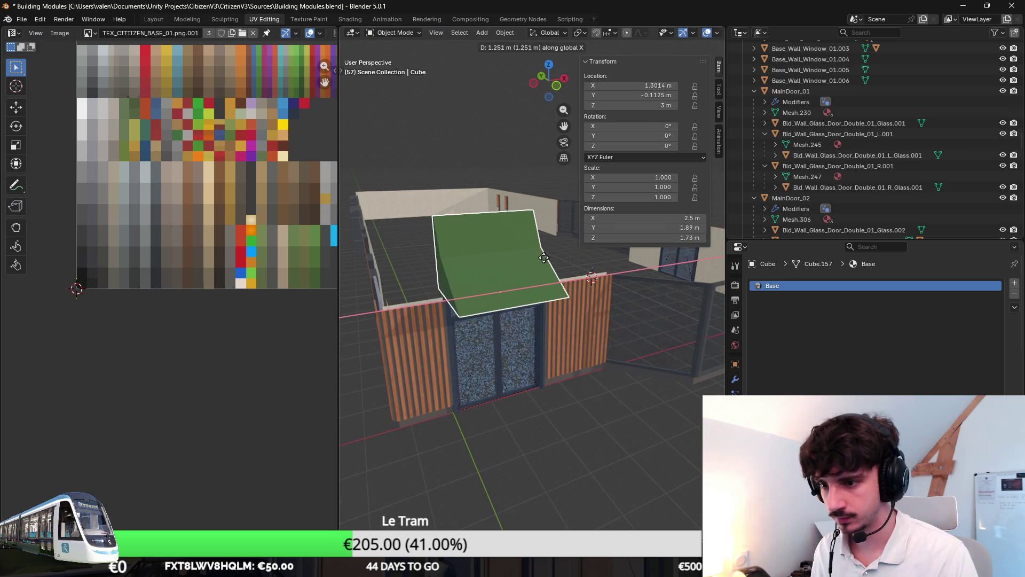
left_click(512, 264)
middle_click_drag(512, 264, 536, 263)
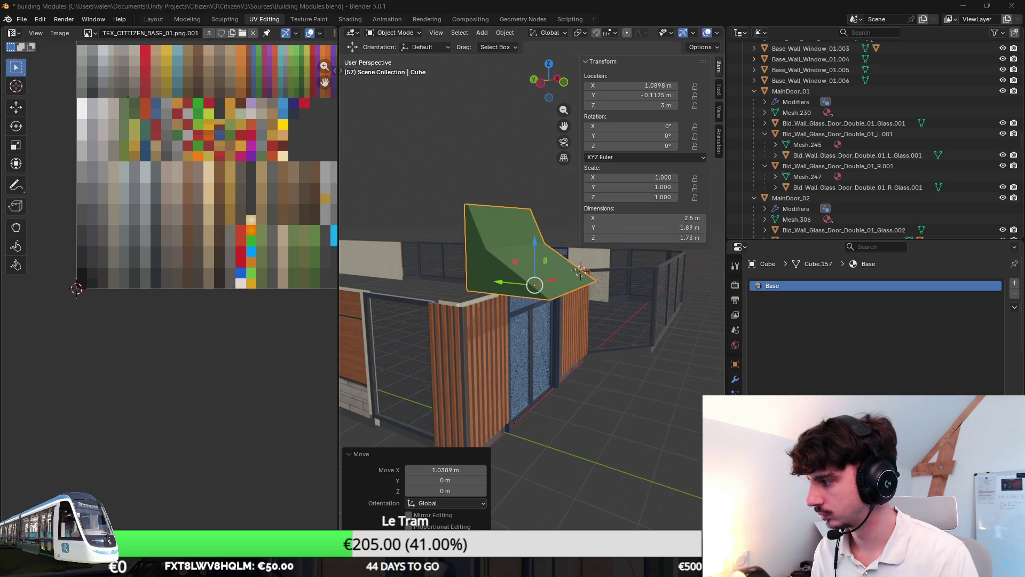
mouse_move(632, 284)
middle_mouse_down()
mouse_move(420, 298)
mouse_move(530, 279)
mouse_move(423, 292)
mouse_move(537, 282)
mouse_move(521, 291)
mouse_move(566, 285)
mouse_move(599, 303)
mouse_move(590, 300)
middle_mouse_up()
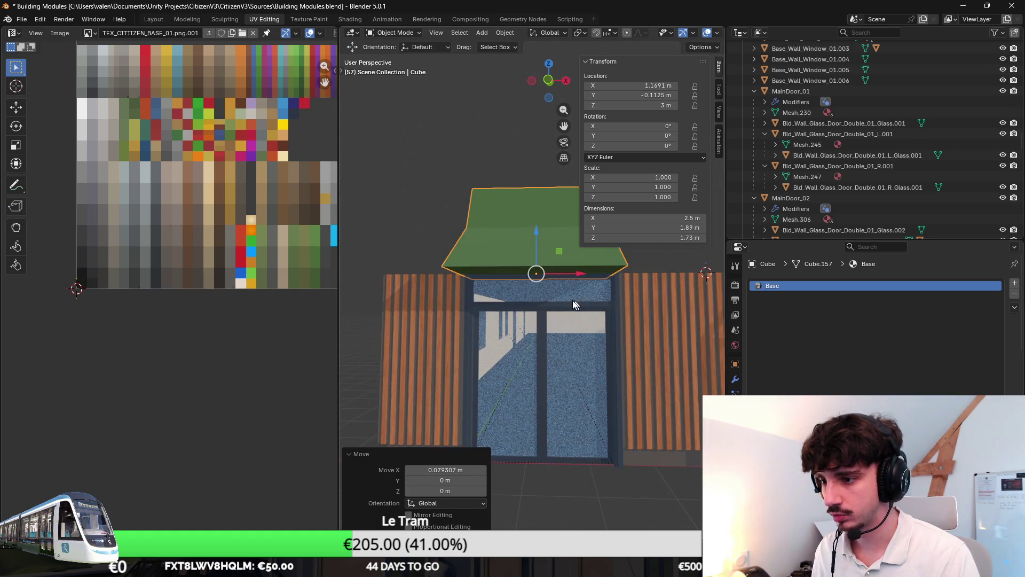
left_click(526, 310)
mouse_move(527, 309)
middle_mouse_down()
mouse_move(492, 266)
mouse_move(491, 297)
mouse_move(479, 240)
mouse_move(557, 291)
middle_mouse_up()
left_click(491, 296)
Step: Try edge tools on the awning mesh in edge-select mode, then cancel back to Object Mode
left_click(479, 240)
key("Tab")
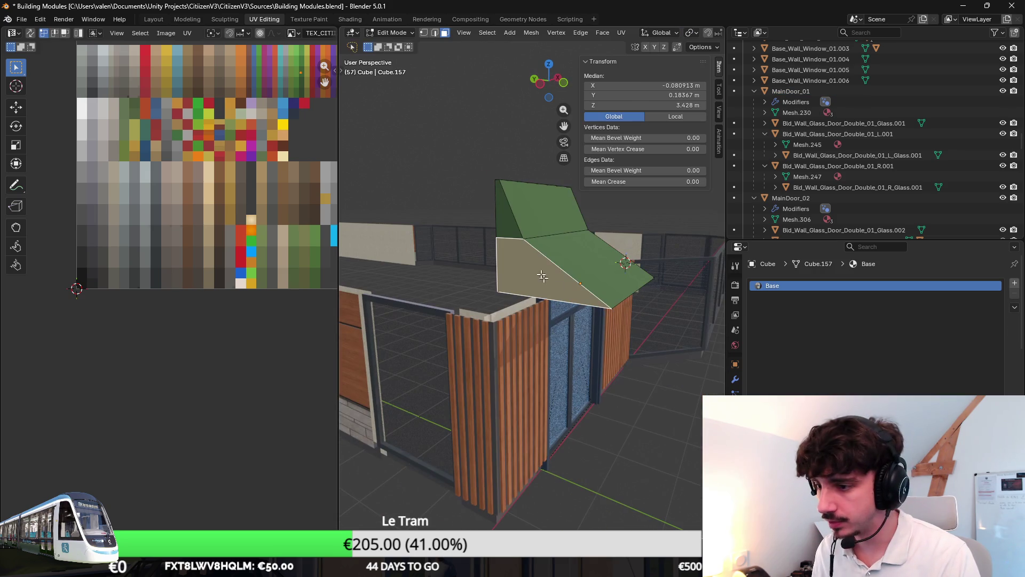
left_click(419, 33)
key("2")
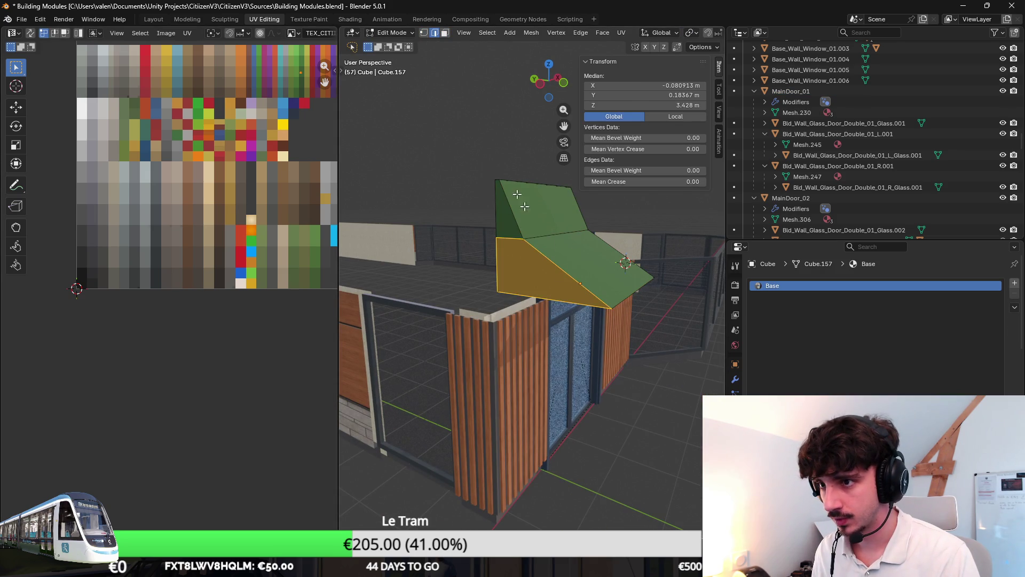
left_click(551, 299)
key("ctrl+e")
left_click(551, 299)
key("shift+s")
left_click(574, 372)
key("Tab")
Step: In wireframe, select the main door's top corner vertex at 0, 0, 3
mouse_move(574, 372)
middle_mouse_down()
mouse_move(588, 335)
mouse_move(566, 262)
middle_mouse_up()
mouse_move(648, 305)
middle_mouse_down()
mouse_move(578, 435)
mouse_move(505, 466)
middle_mouse_up()
left_click(505, 465)
key("Tab")
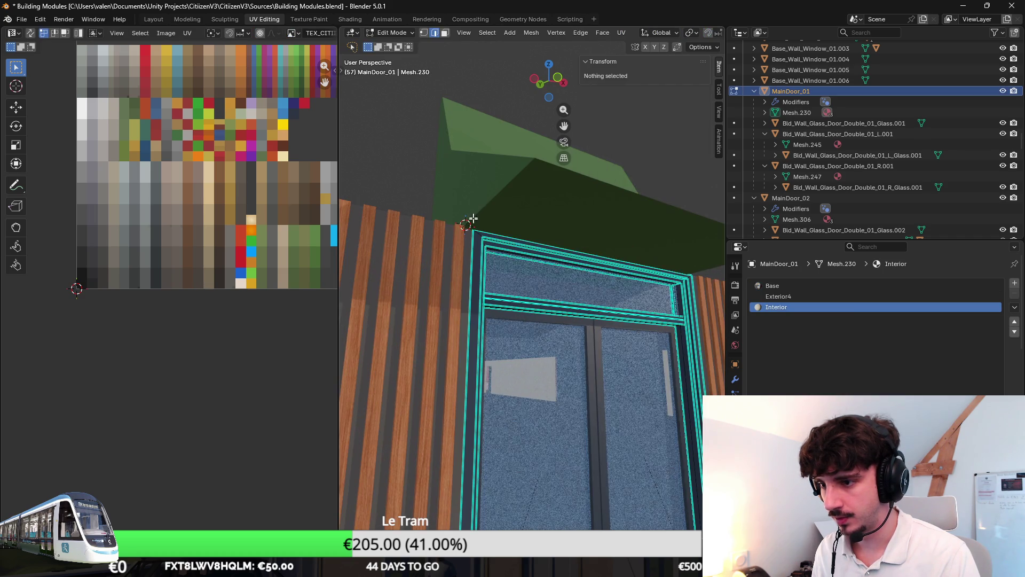
scroll(500, 266, "up", 6)
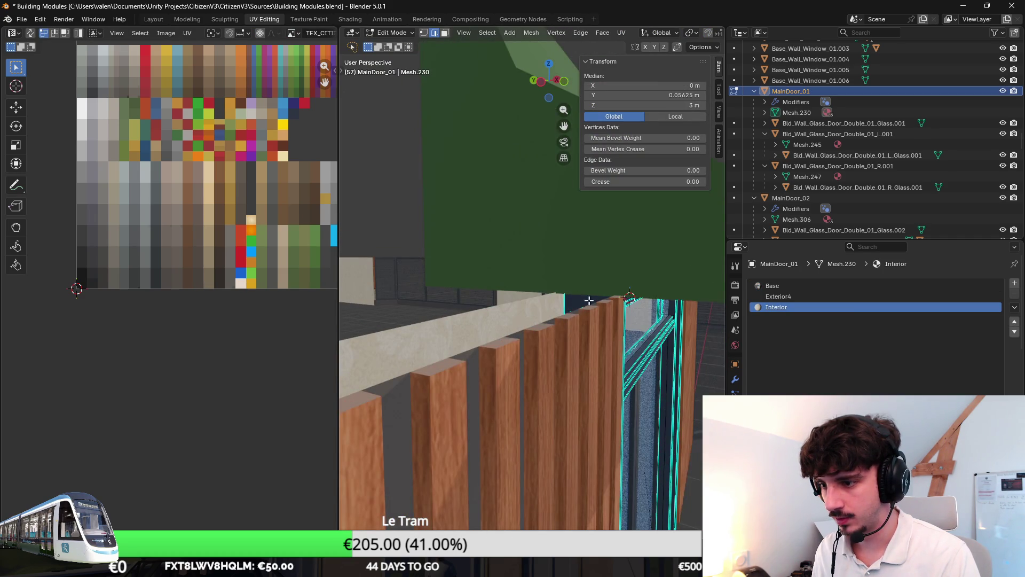
scroll(583, 298, "down", 5)
key("z")
left_click(619, 304)
left_click(642, 300)
mouse_move(642, 300)
middle_mouse_down()
mouse_move(635, 351)
mouse_move(596, 358)
middle_mouse_up()
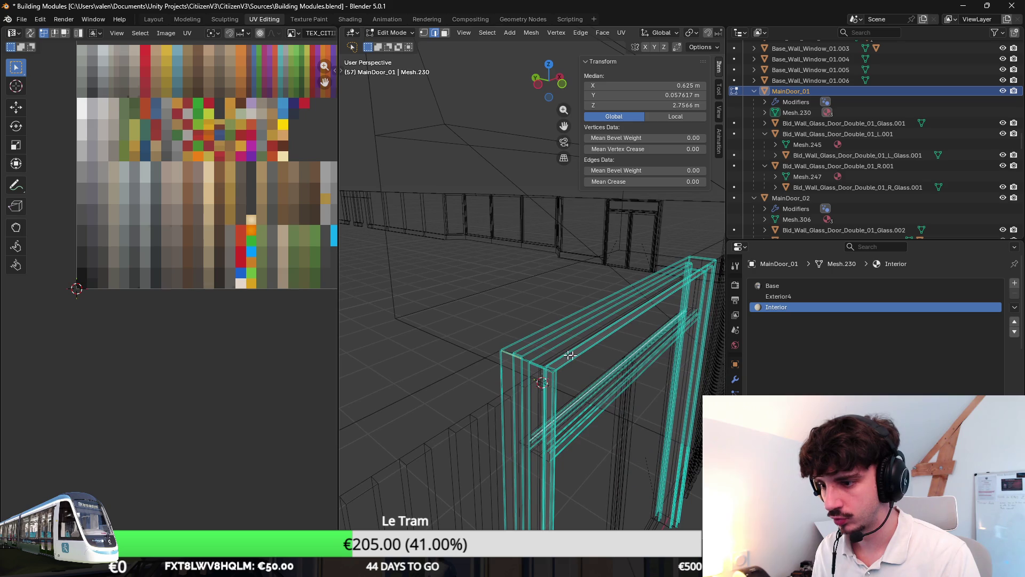
mouse_move(534, 331)
middle_mouse_down()
mouse_move(510, 354)
mouse_move(535, 362)
mouse_move(511, 268)
middle_mouse_up()
left_click(498, 358)
Step: Snap the awning wedge to the door's top corner in solid shading
key("Tab")
key("alt+a")
left_click(519, 296)
key("shift+z")
key("shift+s")
key("shift+s")
left_click(531, 134)
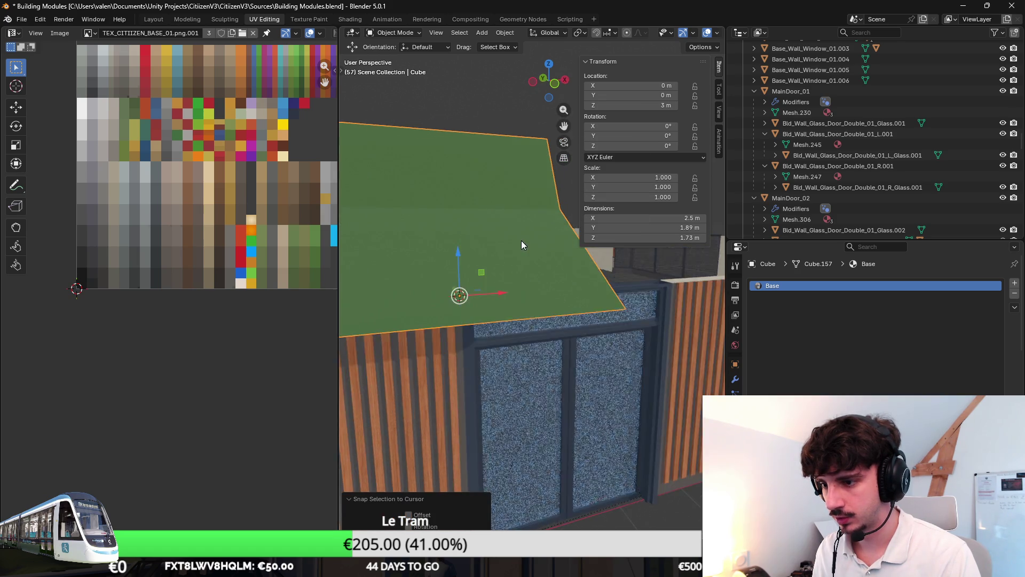
Step: Place the 3D cursor on the top edge of MainDoor_01's frame
scroll(521, 244, "down", 4)
mouse_move(499, 260)
middle_mouse_down()
mouse_move(567, 258)
mouse_move(518, 242)
mouse_move(531, 263)
mouse_move(569, 267)
mouse_move(508, 315)
middle_mouse_up()
left_click(569, 267)
key("Tab")
scroll(512, 334, "up", 3)
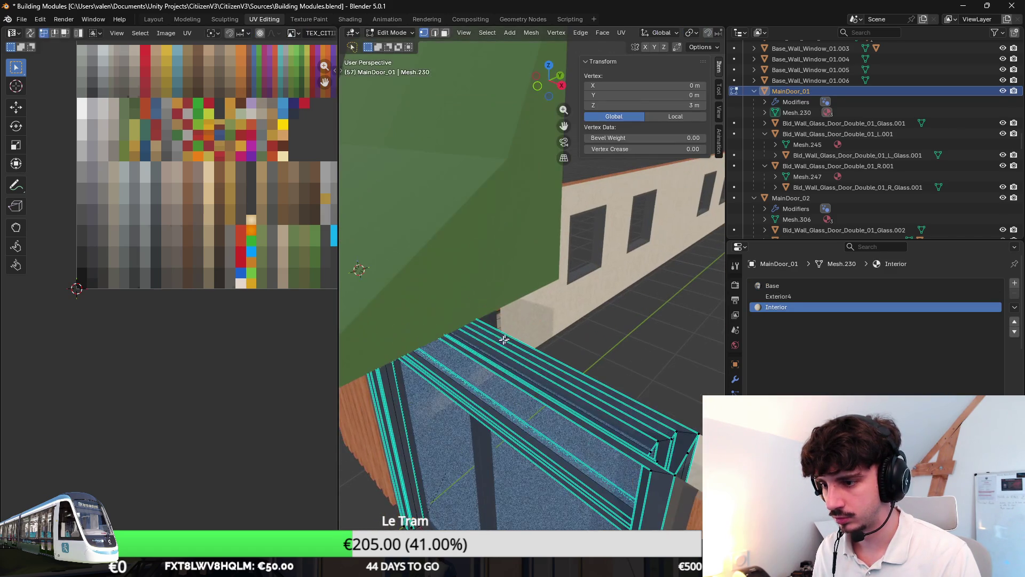
key("3")
left_click(469, 165)
mouse_move(469, 165)
middle_mouse_down()
mouse_move(474, 339)
mouse_move(436, 331)
mouse_move(378, 63)
middle_mouse_up()
middle_click_drag(435, 40, 534, 225)
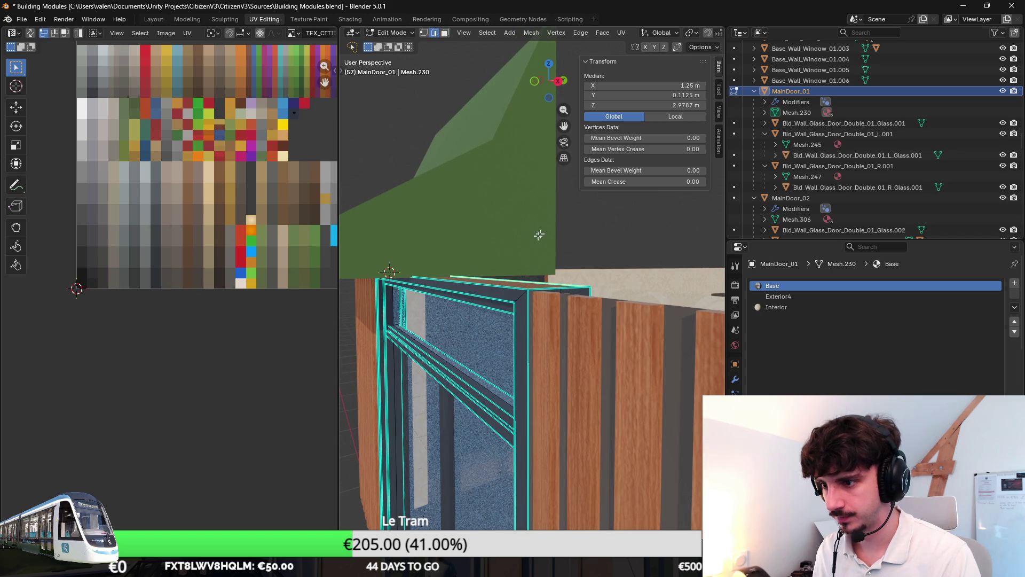
left_click(581, 280)
key("shift+s")
left_click(585, 366)
Step: Snap the awning to the cursor so it sits at 1.25 m, 0 m, 3 m
key("Tab")
left_click(501, 229)
key("shift+s")
key("8")
mouse_move(507, 229)
middle_mouse_down()
mouse_move(498, 270)
mouse_move(584, 300)
mouse_move(608, 338)
middle_mouse_up()
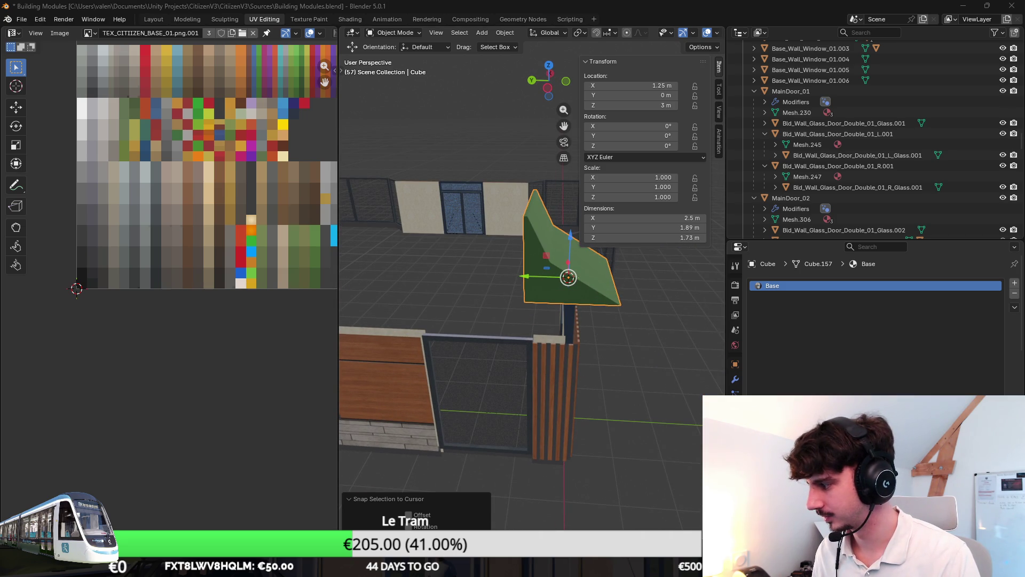
Step: Shift all of the awning's mesh along Y in Edit Mode
mouse_move(657, 299)
middle_mouse_down()
mouse_move(652, 309)
mouse_move(570, 313)
mouse_move(689, 314)
middle_mouse_up()
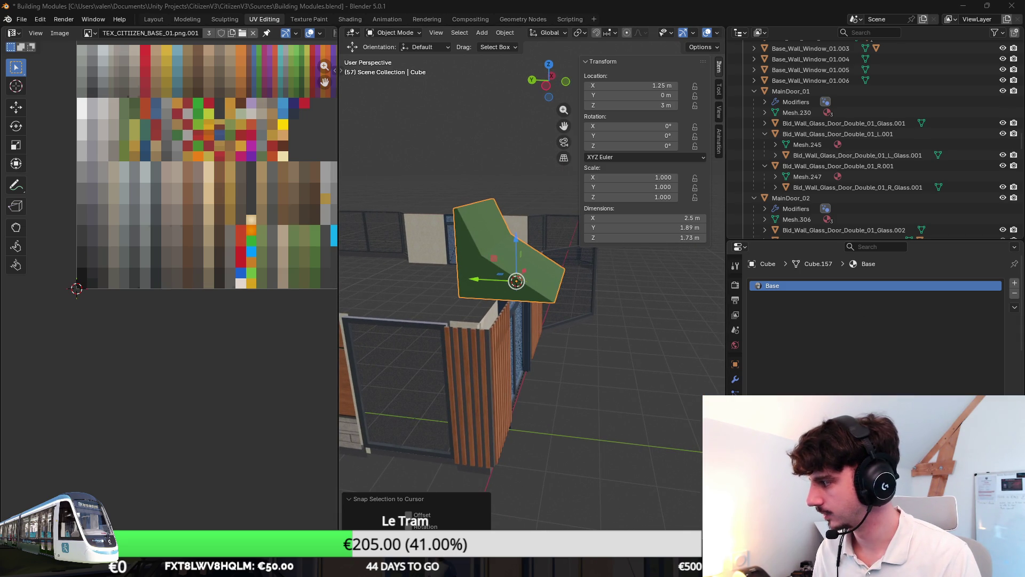
scroll(577, 292, "up", 4)
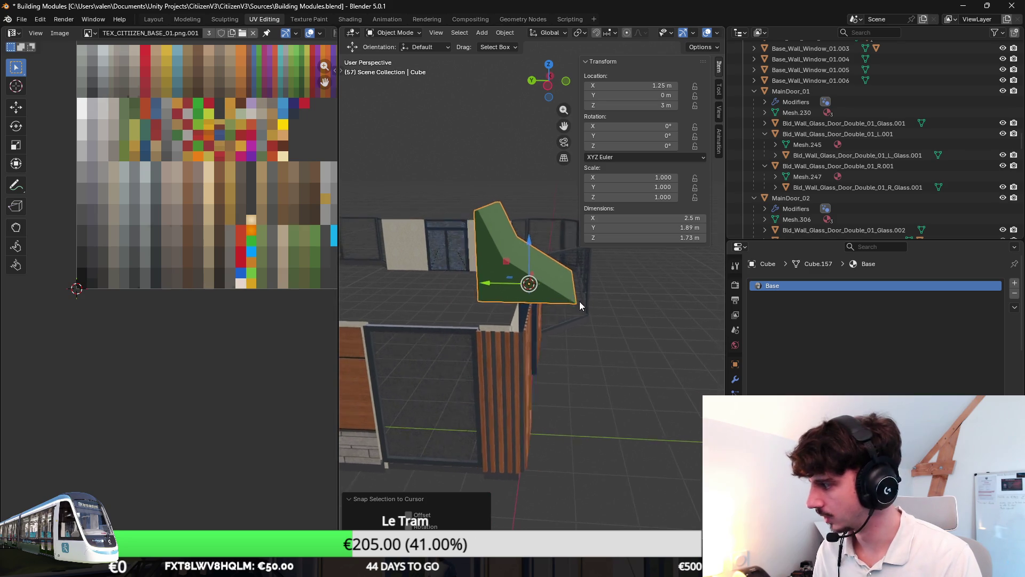
middle_click_drag(565, 309, 661, 311)
key("Tab")
key("a")
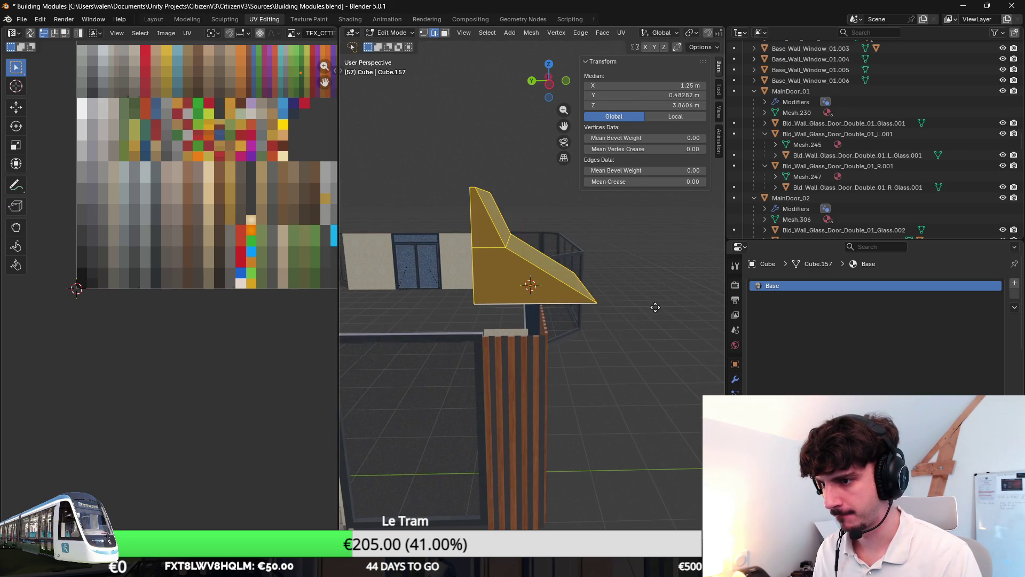
key("g")
key("y")
left_click(685, 301)
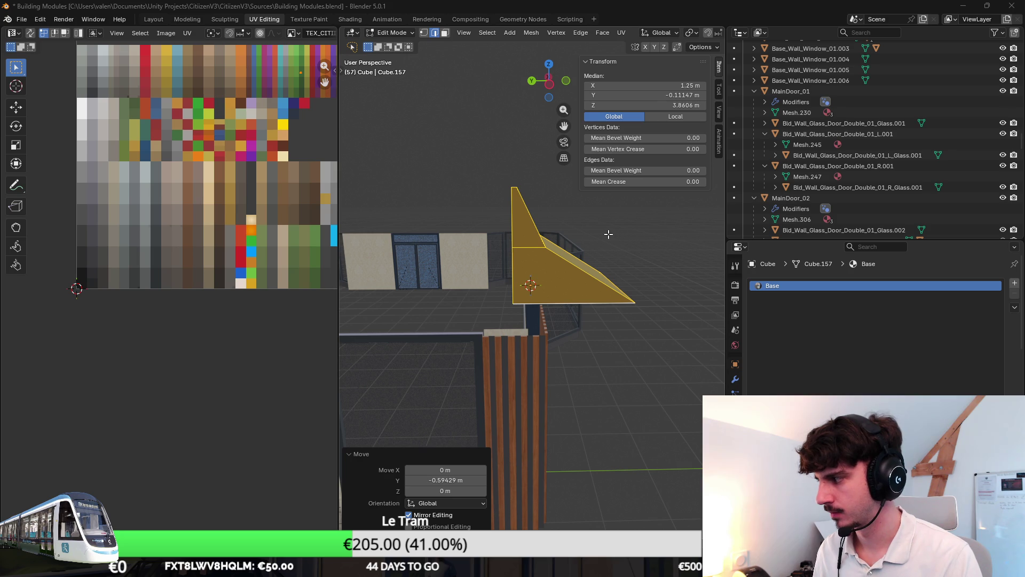
mouse_move(608, 236)
middle_mouse_down()
mouse_move(570, 242)
mouse_move(544, 202)
middle_mouse_up()
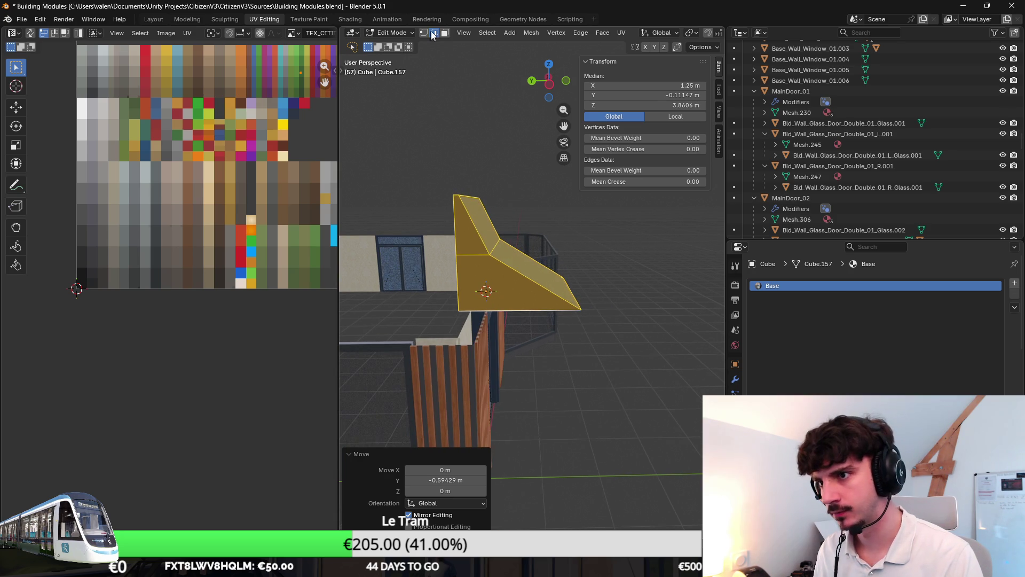
Step: Lower the awning's front edges along Z, return to Object Mode and save the file
left_click(492, 260)
key("y")
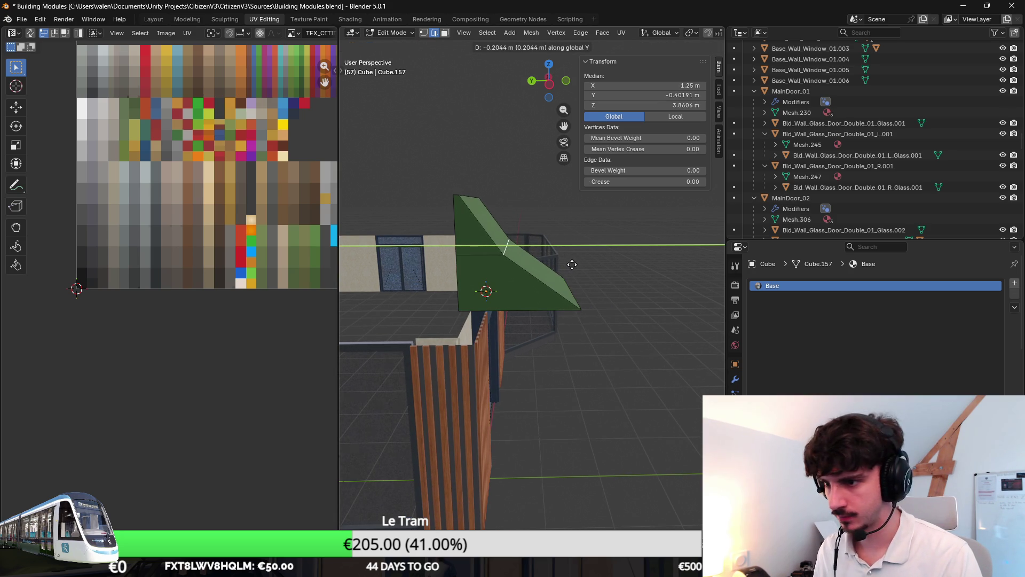
key("Escape")
middle_click_drag(572, 265, 578, 266)
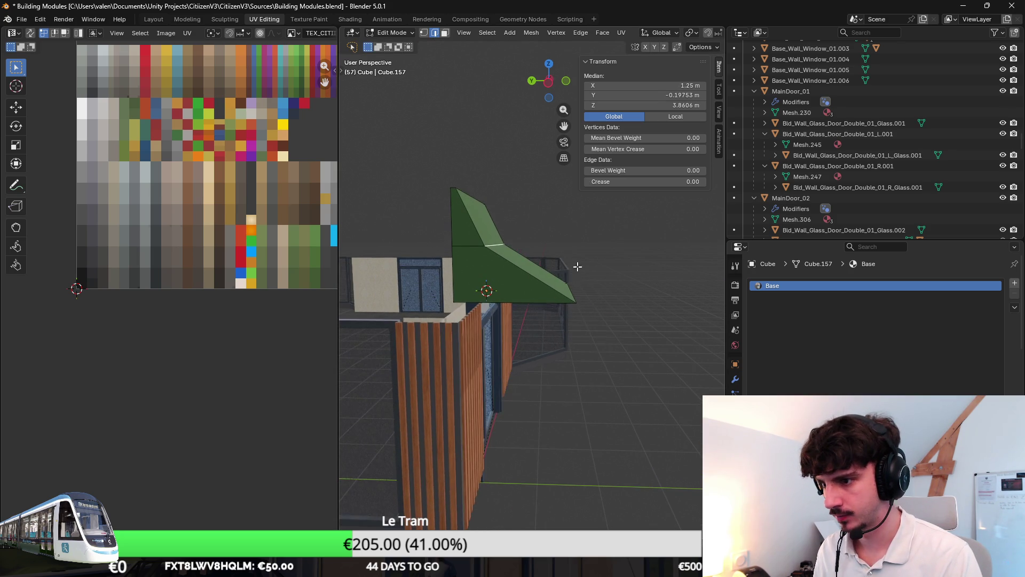
left_click(604, 292)
mouse_move(497, 280)
middle_mouse_down()
mouse_move(513, 240)
mouse_move(518, 262)
mouse_move(535, 258)
mouse_move(558, 197)
mouse_move(525, 218)
mouse_move(508, 251)
mouse_move(492, 251)
middle_mouse_up()
left_click(513, 239, "shift")
key("g")
key("z")
left_click(521, 260)
key("Tab")
scroll(507, 251, "down", 3)
key("ctrl+s")
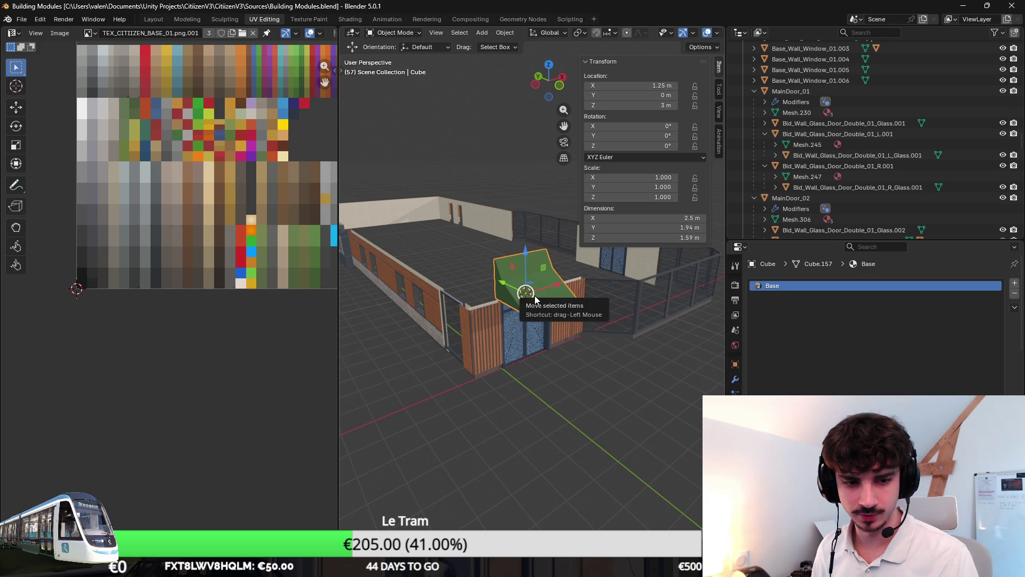
Step: Duplicate the green awning in place as Cube.031 and switch to Front Orthographic view
middle_click_drag(522, 282, 488, 248)
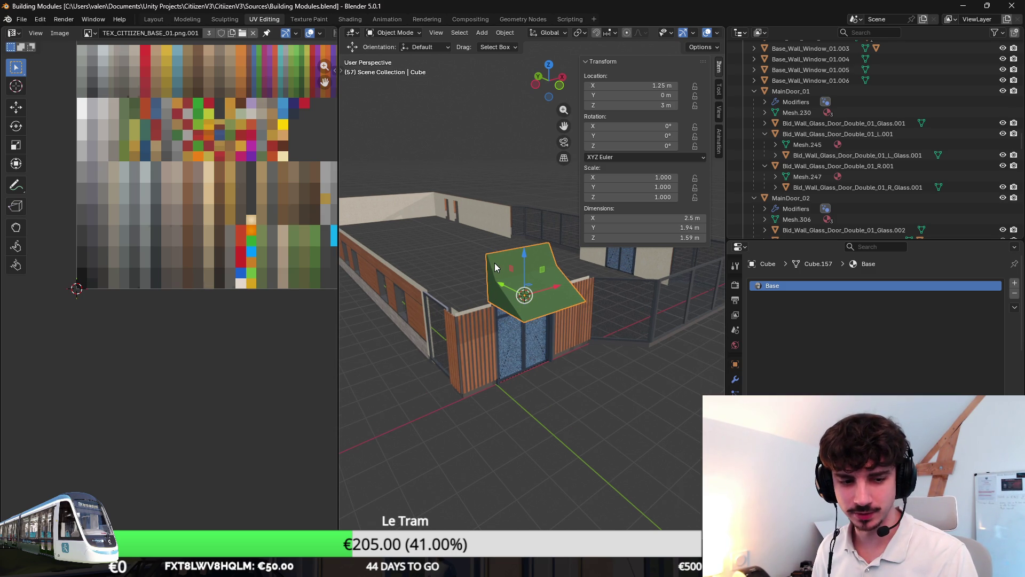
scroll(495, 264, "up", 5)
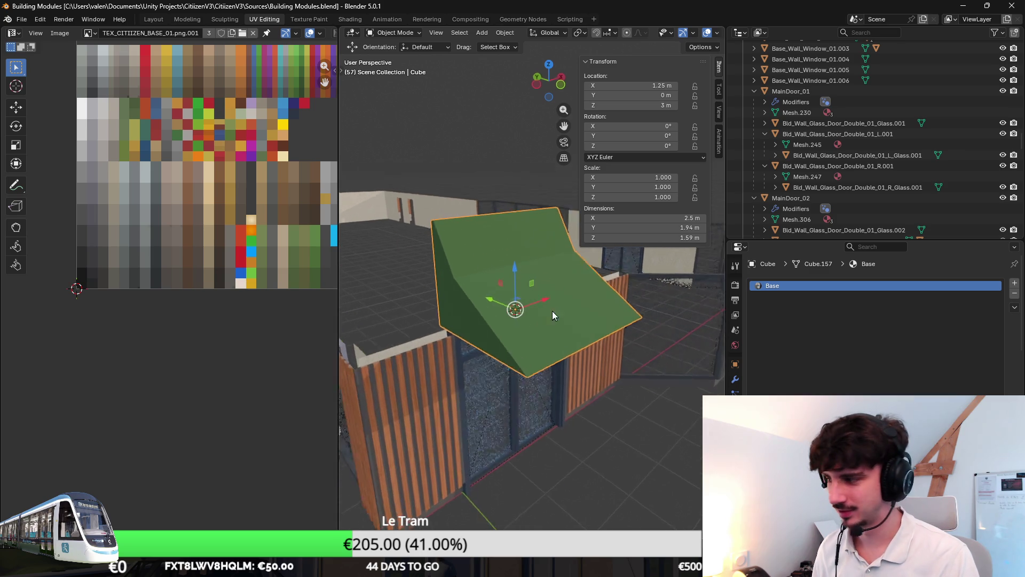
middle_click_drag(548, 305, 504, 302)
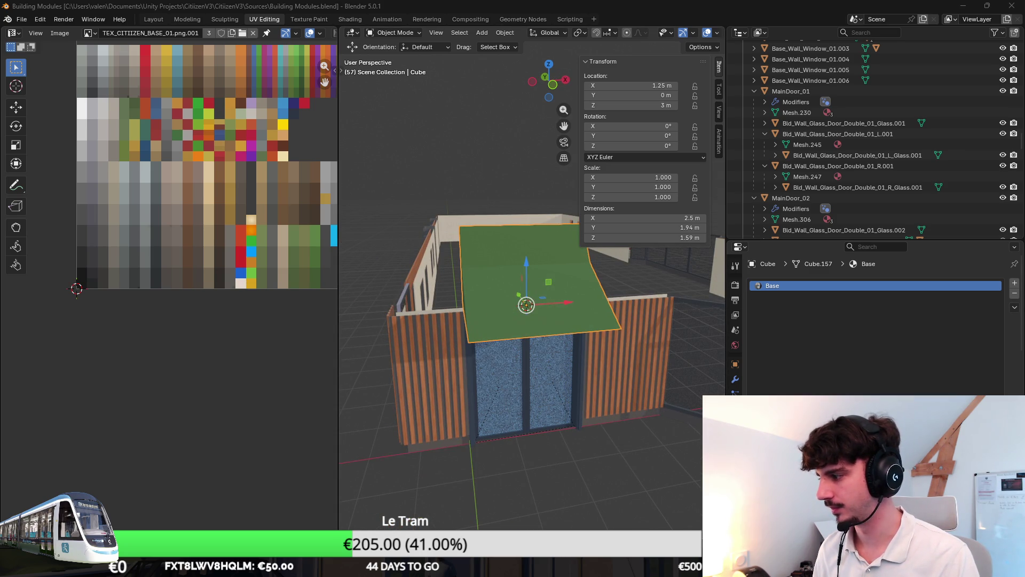
middle_click_drag(543, 285, 712, 289)
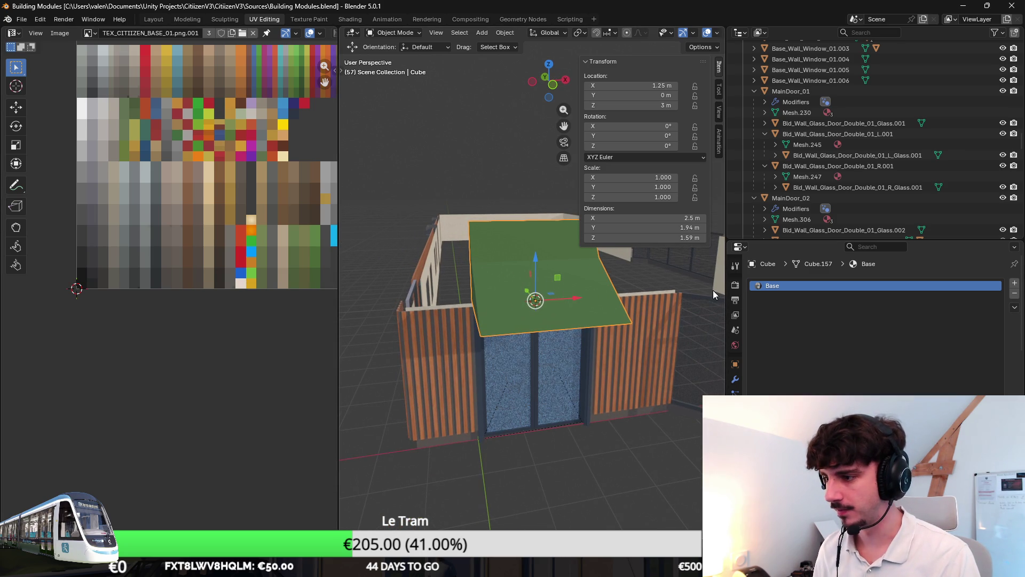
mouse_move(541, 289)
middle_mouse_down()
mouse_move(536, 319)
mouse_move(551, 318)
middle_mouse_up()
key("shift+d")
key("Escape")
key("KP_1")
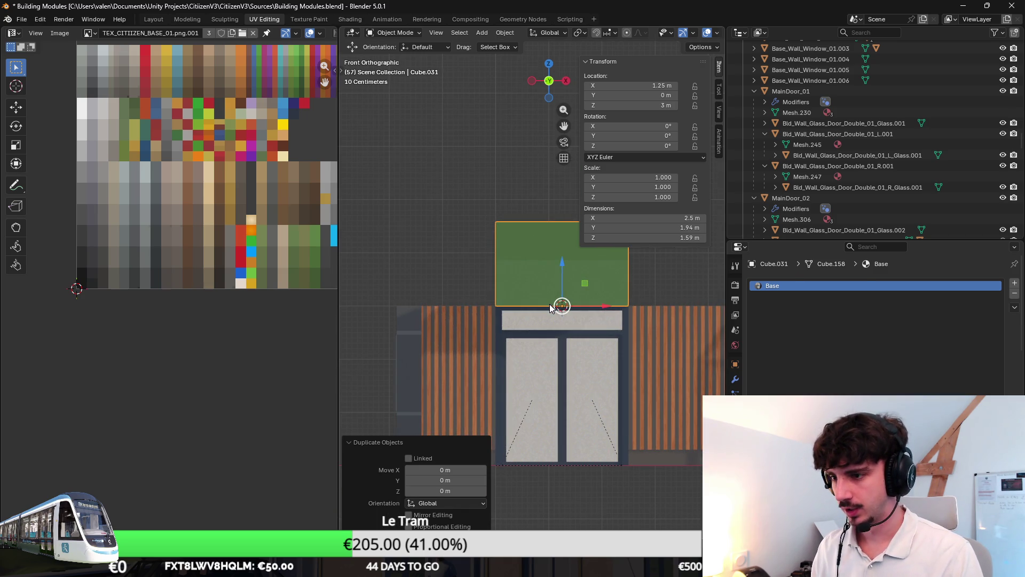
Step: Move the copy left of the original and put the 3D cursor on its side face
key("g")
left_click(485, 301)
key("Tab")
mouse_move(486, 300)
middle_mouse_down()
mouse_move(481, 259)
mouse_move(499, 293)
middle_mouse_up()
left_click(480, 257)
left_click(445, 32)
left_click(472, 285)
key("shift+s")
left_click(499, 327)
key("Tab")
Step: Set the copy's origin to the 3D cursor
right_click(456, 287)
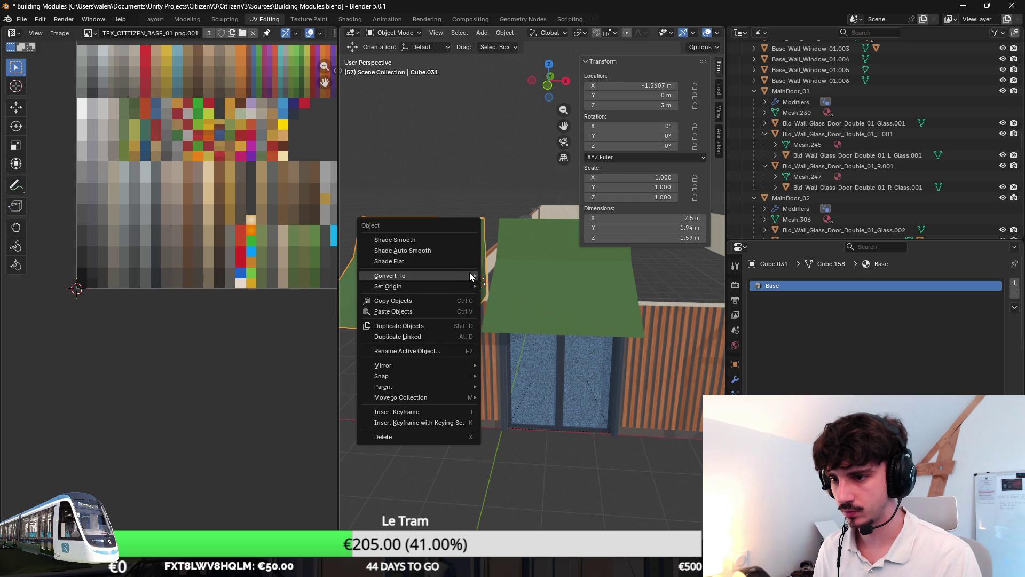
mouse_move(469, 286)
left_click(524, 309)
middle_click_drag(508, 297, 550, 298)
left_click(550, 298)
key("Tab")
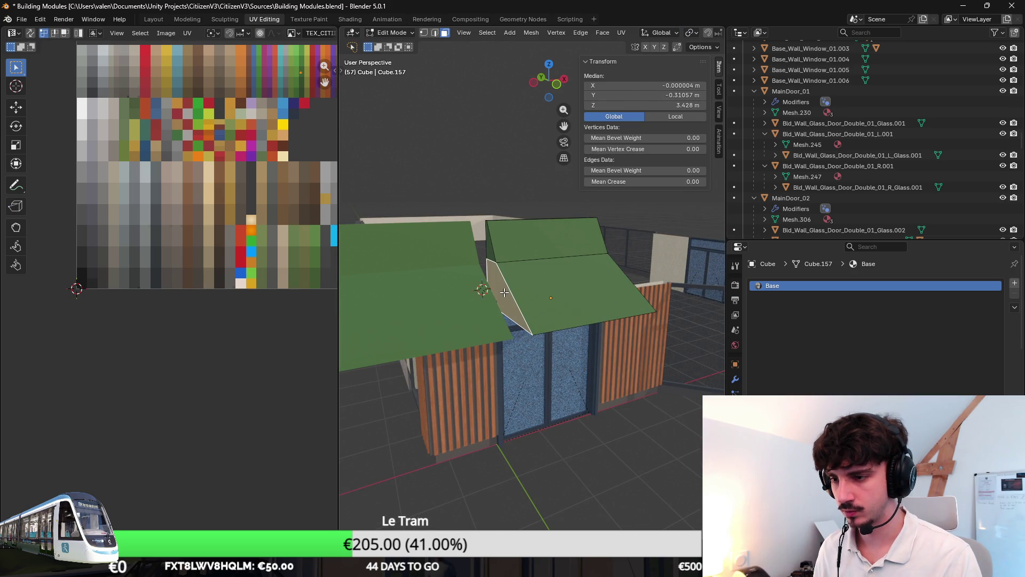
key("Tab")
Step: Test snapping the right awning's mesh to the cursor, then undo it
left_click(441, 298)
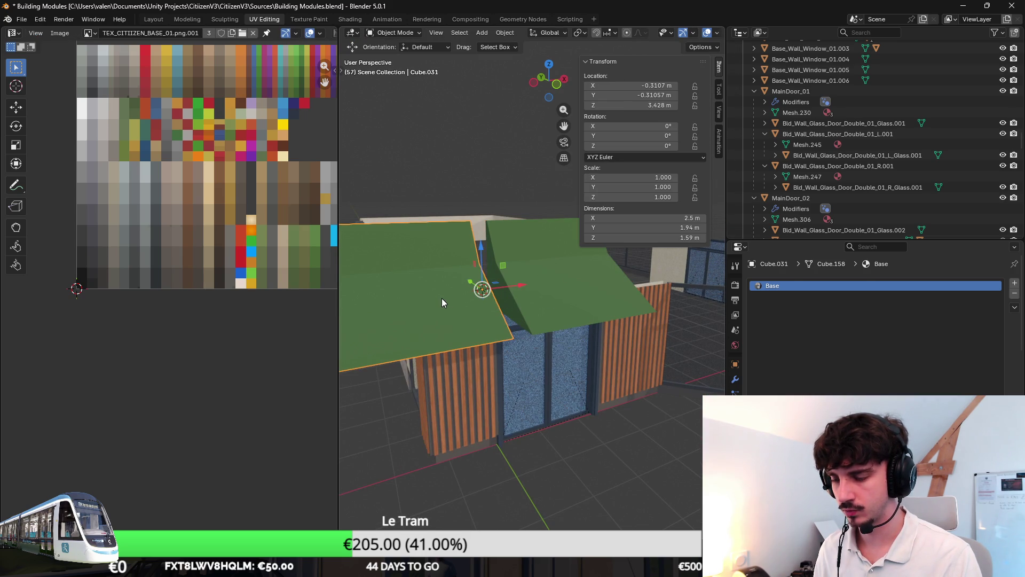
left_click(538, 290)
key("Tab")
right_click(507, 290)
key("Escape")
key("shift+s")
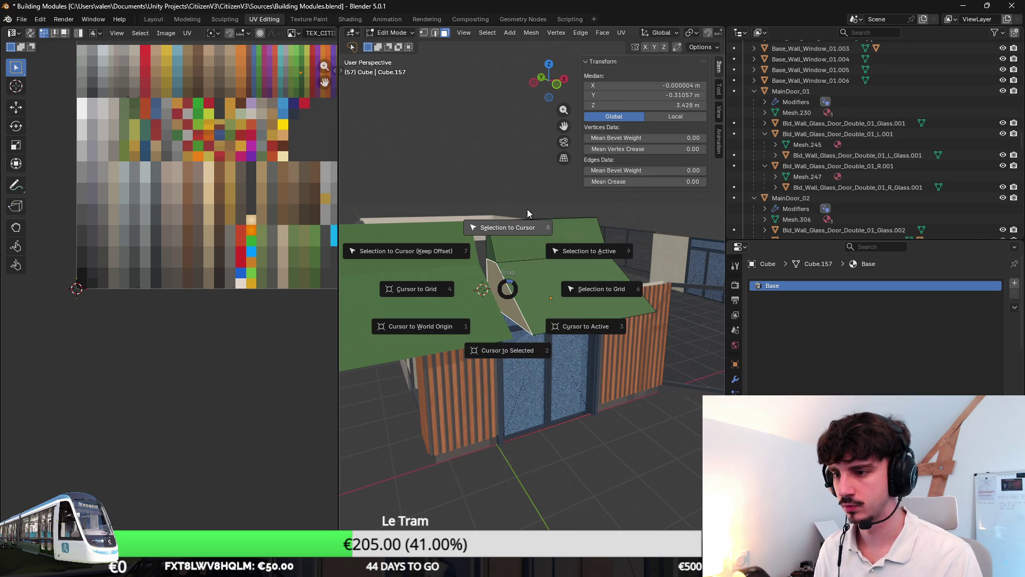
left_click(527, 225)
key("ctrl+z")
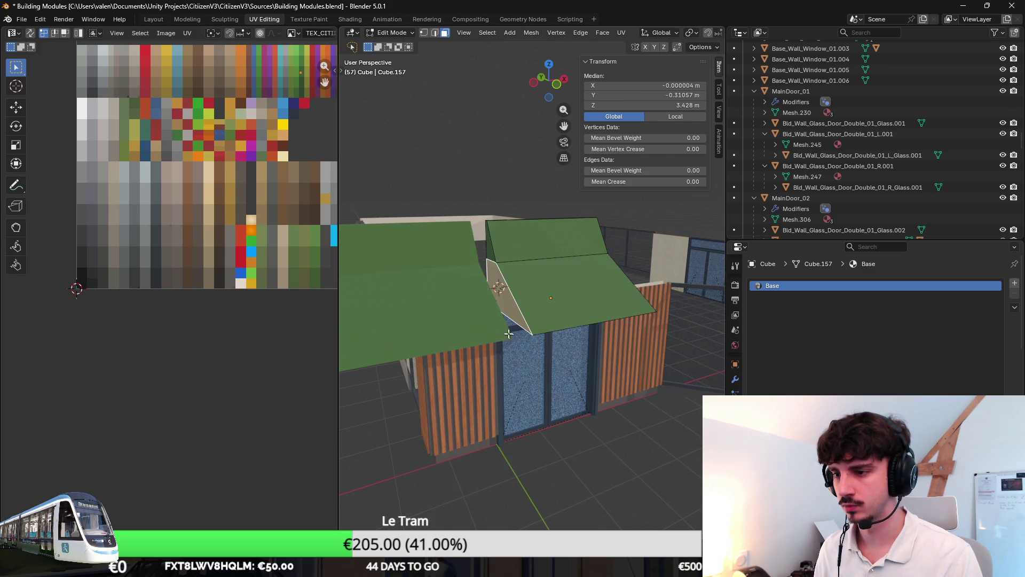
key("Tab")
Step: Join both awnings into one mesh and inspect it in front wireframe view
left_click(501, 277, "shift")
key("ctrl+j")
key("Tab")
mouse_move(522, 224)
middle_mouse_down()
mouse_move(517, 272)
mouse_move(505, 283)
middle_mouse_up()
key("KP_1")
key("shift+z")
scroll(441, 274, "up", 2)
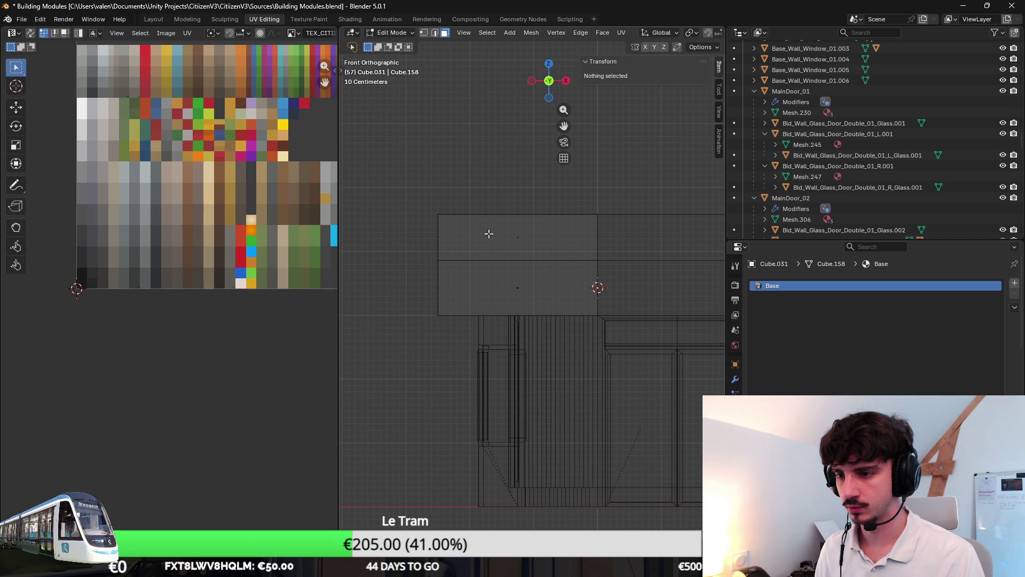
Step: Circle-select the awning's top vertices and stretch them along X
left_click(424, 32)
key("c")
left_click_drag(426, 213, 598, 261)
key("Escape")
scroll(470, 331, "up", 2)
key("g")
key("x")
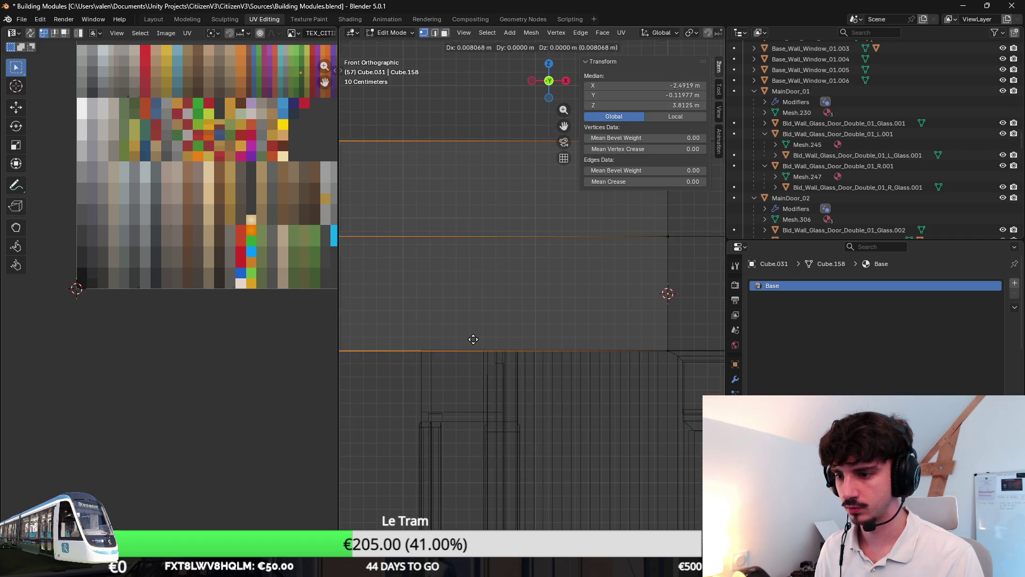
left_click(614, 341)
Step: Return to solid shading, then duplicate the awning faces and rotate the copy -90° about Z
key("z")
left_click(555, 379)
mouse_move(556, 379)
middle_mouse_down()
mouse_move(587, 372)
mouse_move(614, 397)
middle_mouse_up()
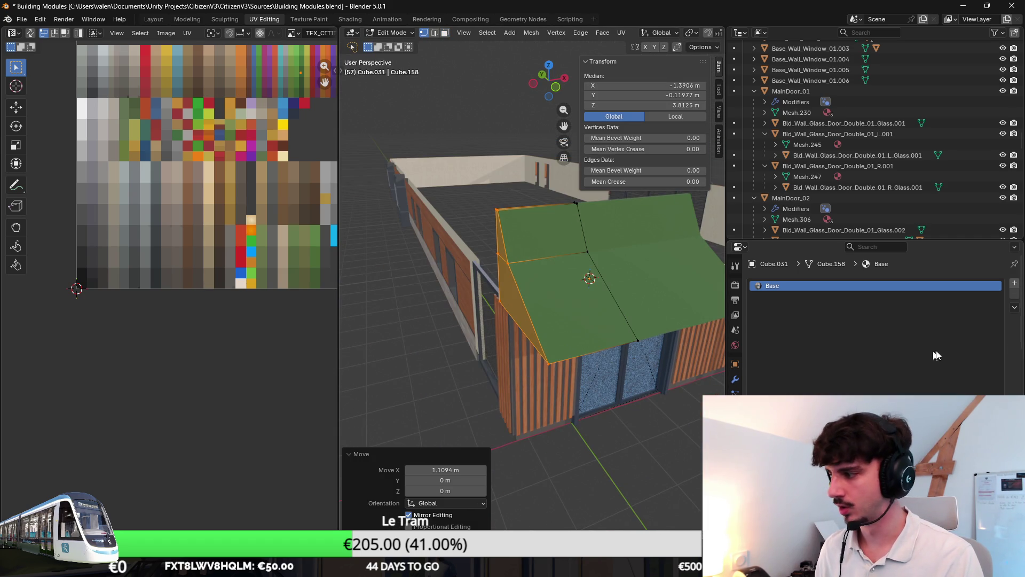
mouse_move(613, 324)
middle_mouse_down()
mouse_move(571, 329)
mouse_move(687, 325)
mouse_move(558, 317)
mouse_move(534, 342)
mouse_move(550, 348)
mouse_move(544, 361)
middle_mouse_up()
key("shift+d")
type("rz")
type("-90")
key("Return")
Step: In Top view, position the rotated copy along the building's second side at the corner
key("KP_7")
middle_click_drag(593, 301, 570, 339, "shift")
key("g")
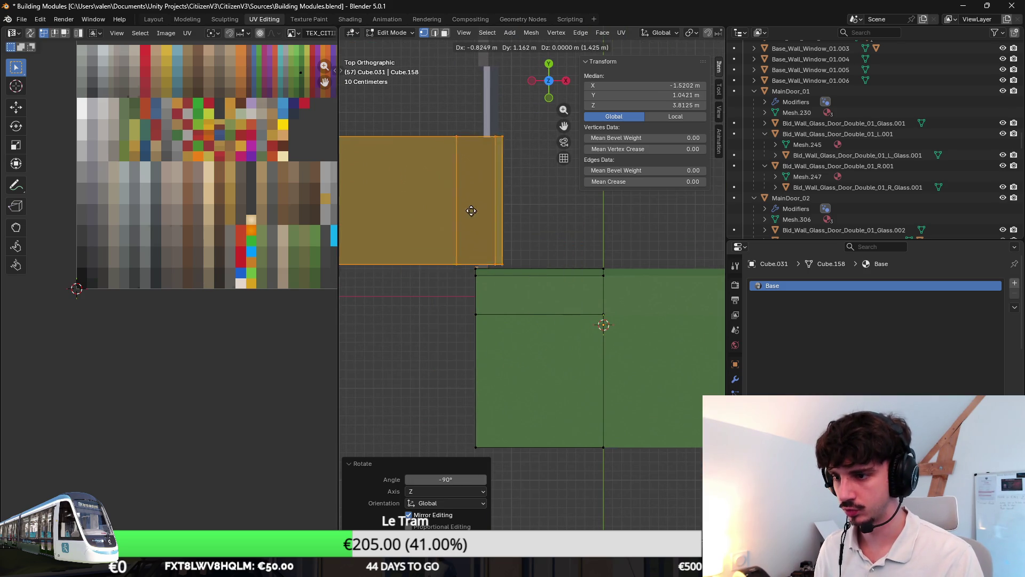
left_click(446, 215)
scroll(518, 326, "up", 3)
scroll(518, 326, "up", 2)
key("g")
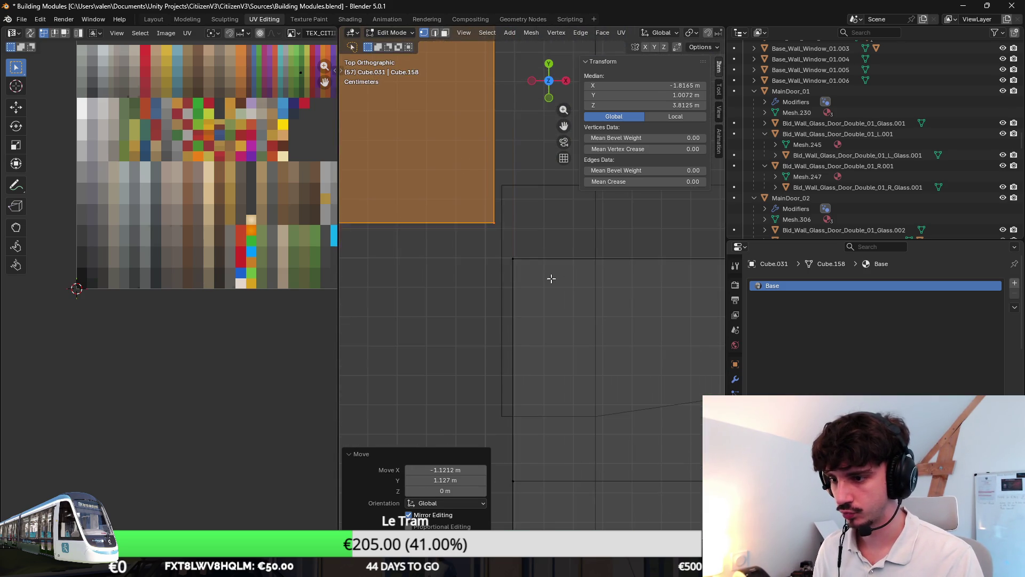
left_click(544, 331)
key("g")
left_click(552, 338)
Step: Select the green corner faces and try bridging them, then undo the bridge
mouse_move(552, 338)
middle_mouse_down()
mouse_move(601, 334)
mouse_move(614, 313)
mouse_move(608, 347)
mouse_move(634, 340)
mouse_move(546, 410)
middle_mouse_up()
scroll(614, 322, "down", 4)
scroll(535, 255, "up", 5)
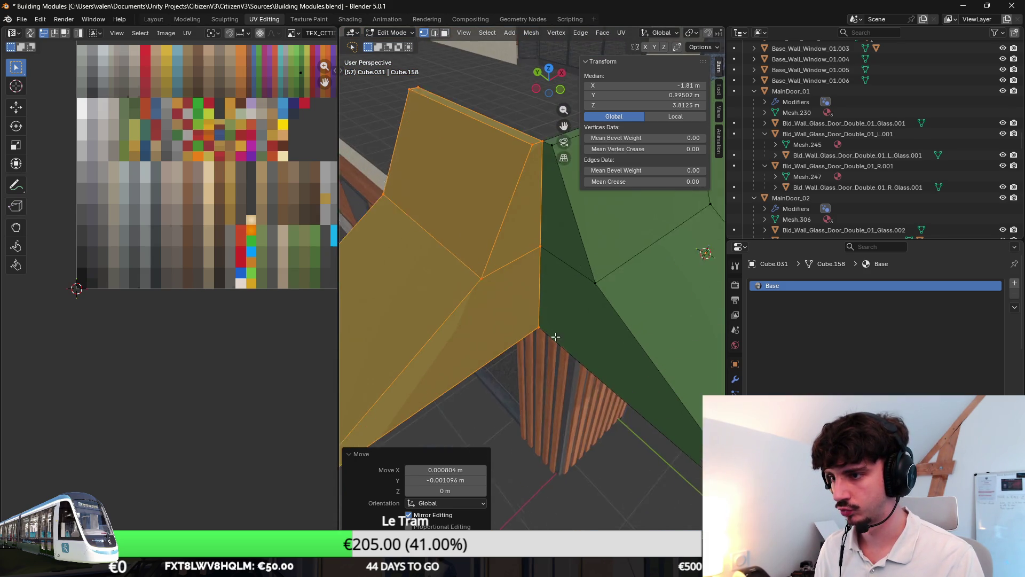
left_click(448, 34)
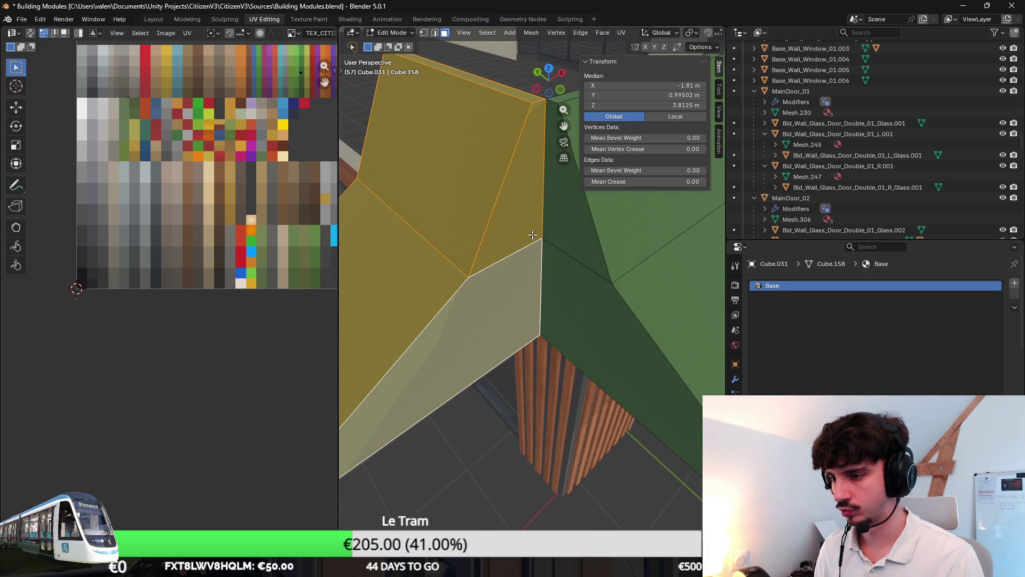
middle_click_drag(536, 222, 555, 302)
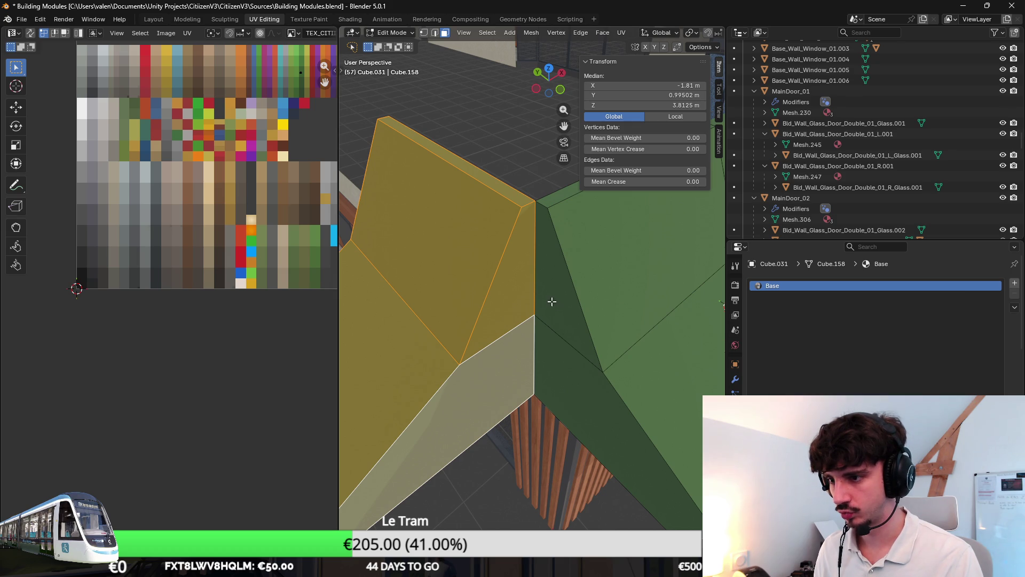
left_click(552, 304, "shift")
scroll(545, 324, "down", 2)
middle_click_drag(506, 326, 668, 353)
right_click(668, 353)
left_click(668, 353)
key("ctrl+z")
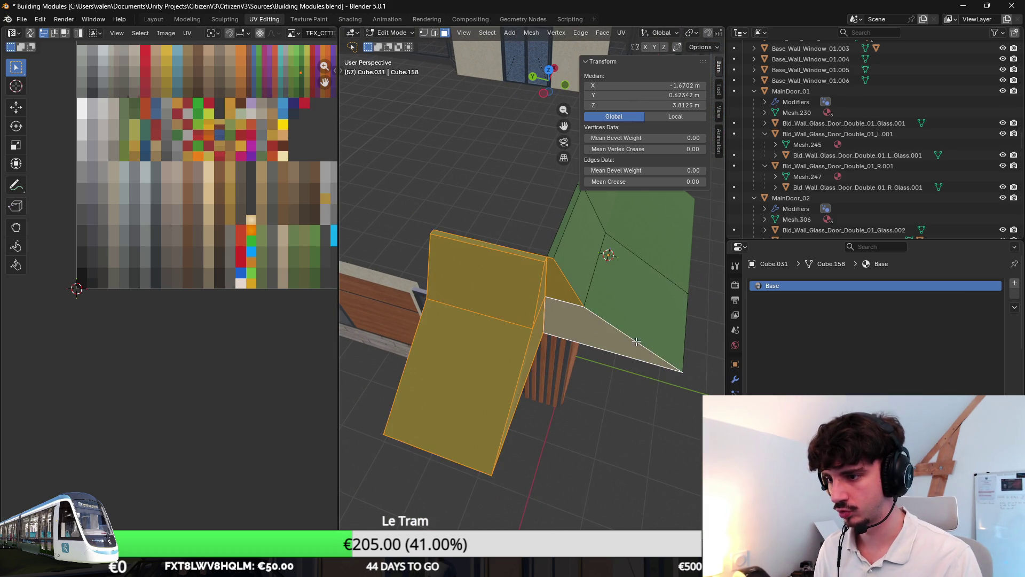
Step: Select the rotated section's connected faces and shift them along Y and X to align
left_click(522, 318)
key("ctrl+l")
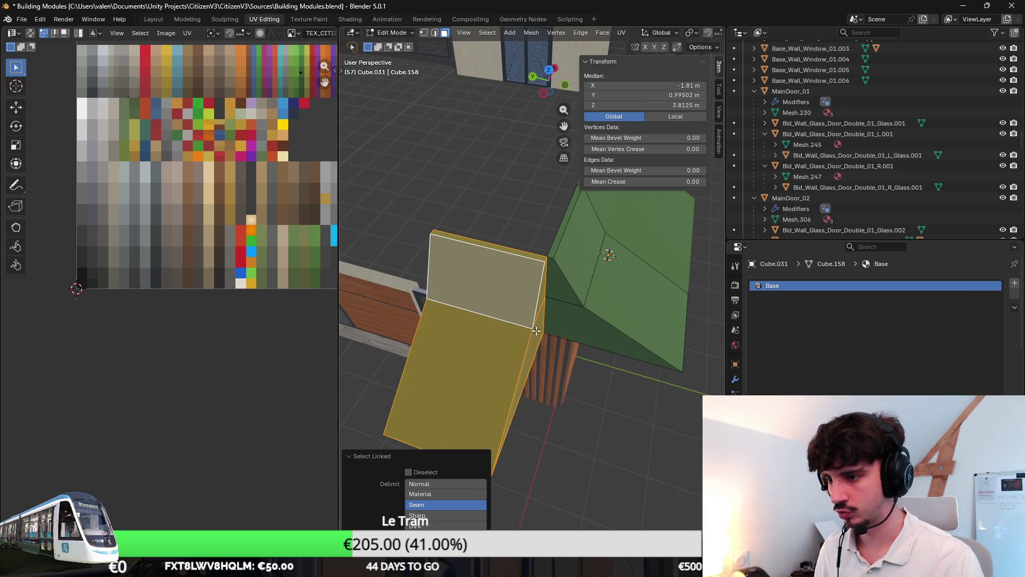
key("g")
key("y")
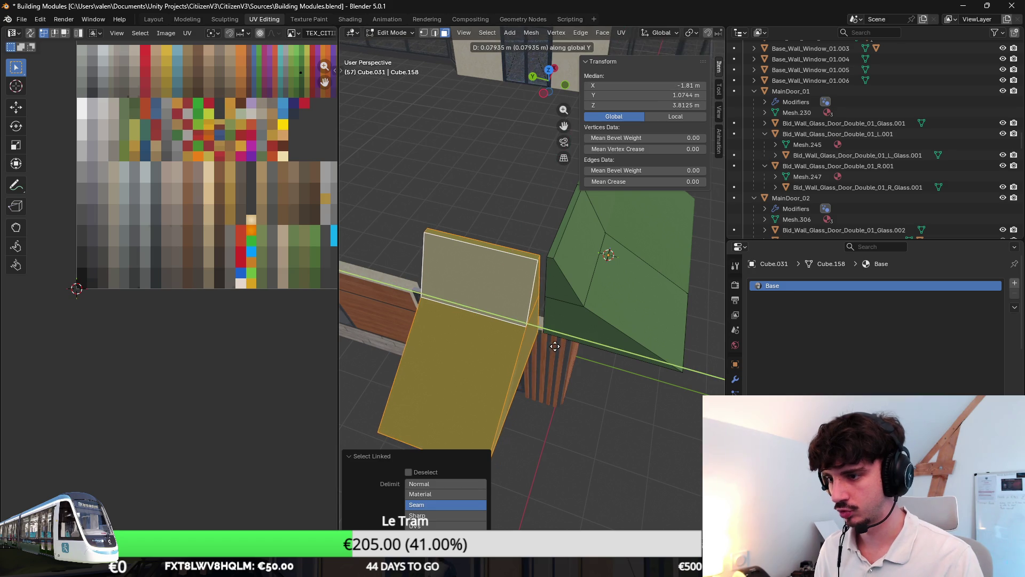
left_click(604, 320)
middle_click_drag(604, 319, 587, 323)
key("g")
key("z")
key("x")
left_click(540, 316)
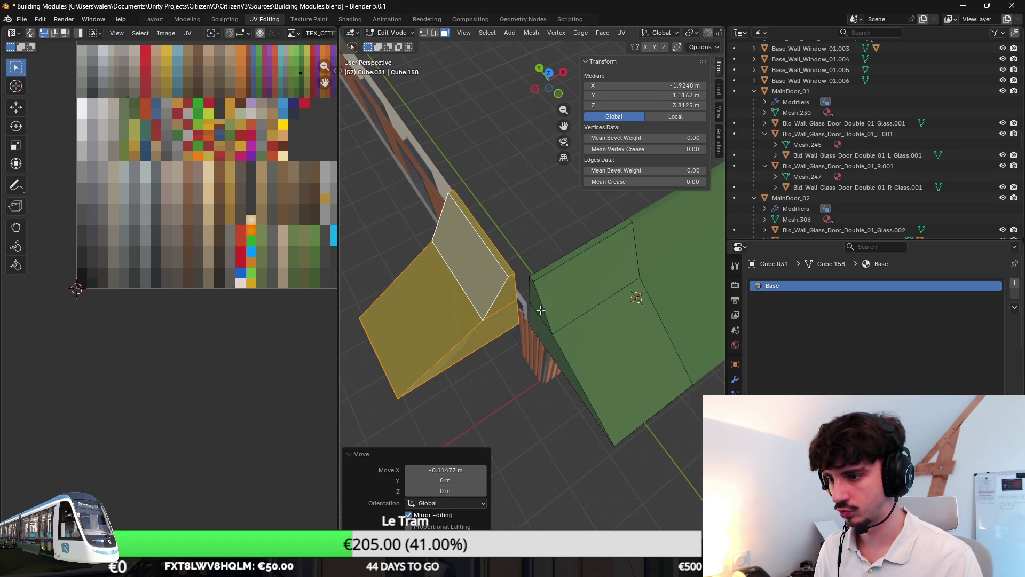
Step: Bridge the two thin corner end faces with 1 cut and adjusted smoothness, then undo it
left_click(527, 319)
left_click(508, 307, "shift")
key("ctrl+e")
left_click(602, 351)
middle_click_drag(602, 351, 612, 309)
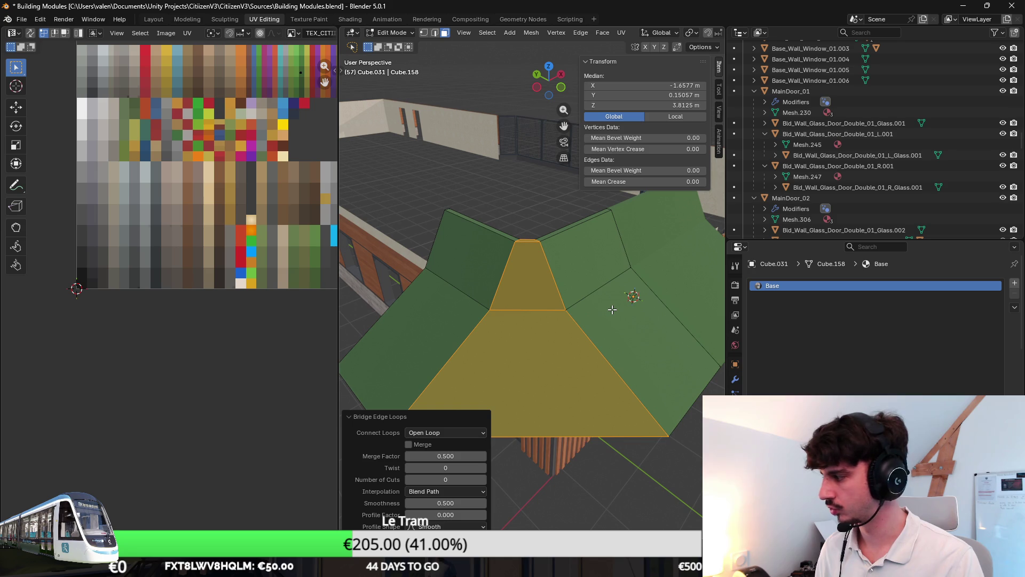
mouse_move(585, 347)
middle_mouse_down()
mouse_move(559, 346)
mouse_move(592, 363)
middle_mouse_up()
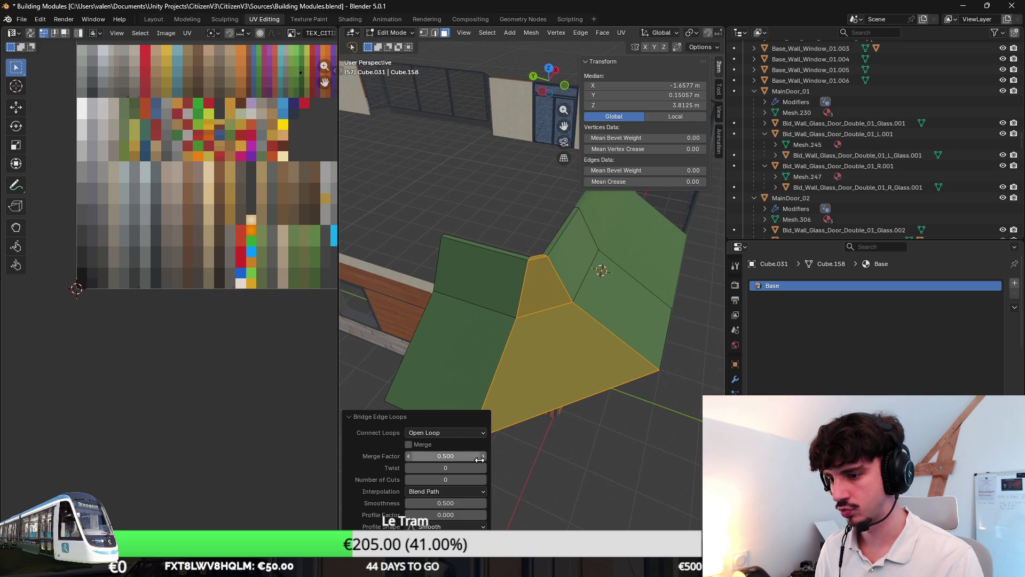
left_click(482, 479)
middle_click_drag(575, 428, 624, 378)
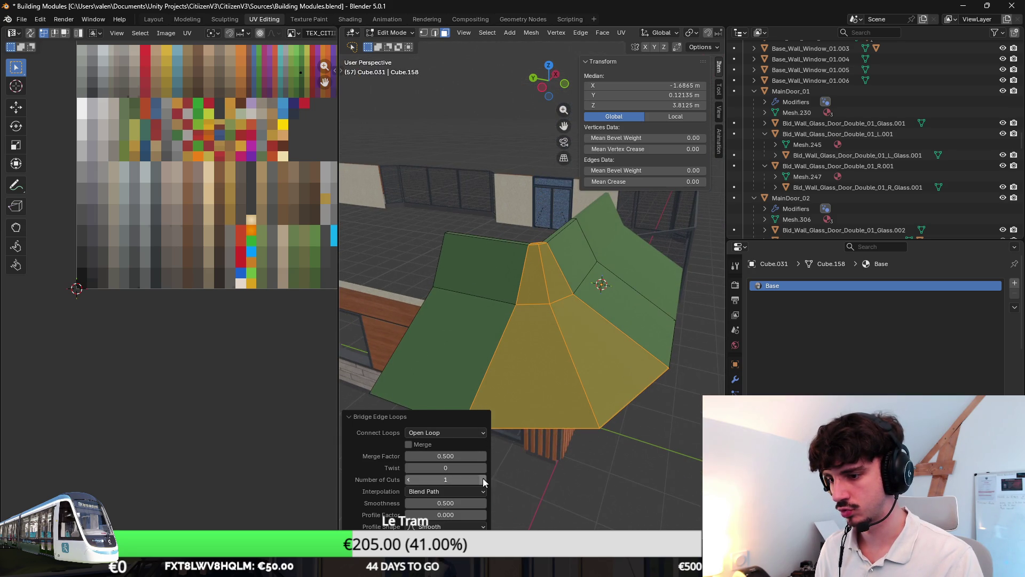
type("1")
key("Return")
mouse_move(554, 480)
middle_mouse_down()
mouse_move(534, 454)
mouse_move(566, 427)
mouse_move(555, 438)
middle_mouse_up()
left_click_drag(445, 503, 480, 503)
key("ctrl+z")
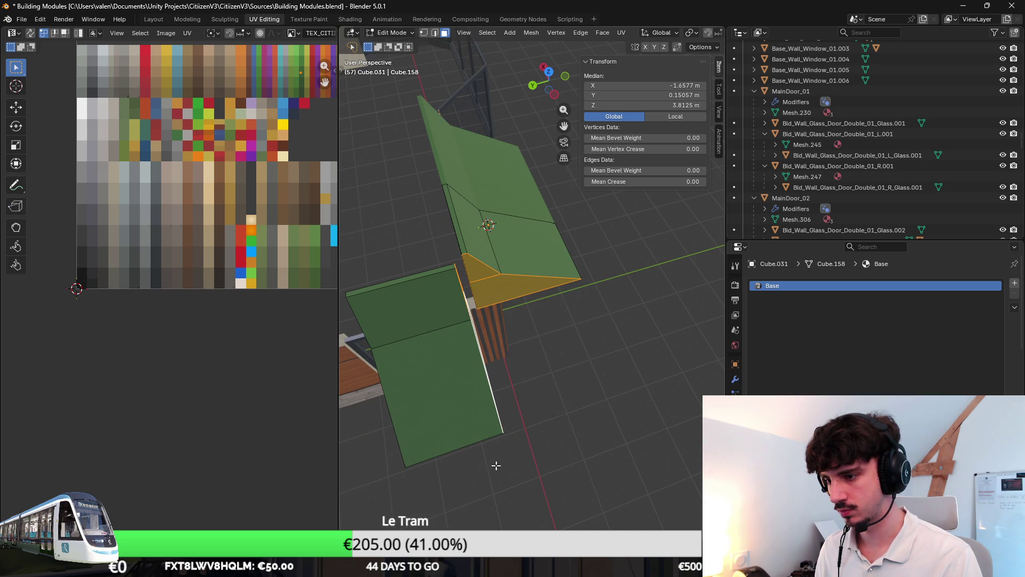
Step: Bridge the slanted block's bottom face to the left awning box's side face
middle_click_drag(603, 373, 529, 324)
left_click(503, 285)
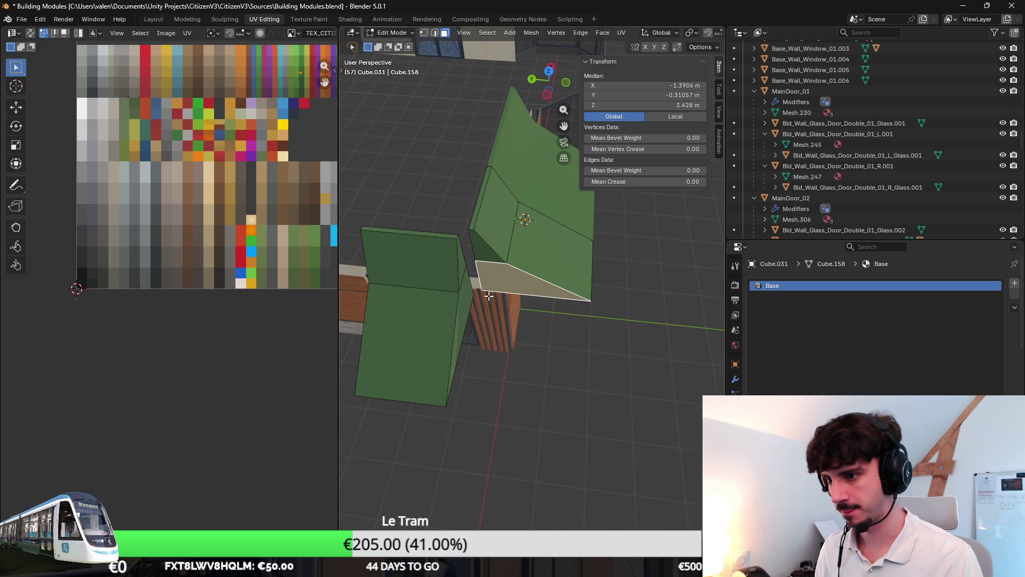
left_click(462, 271)
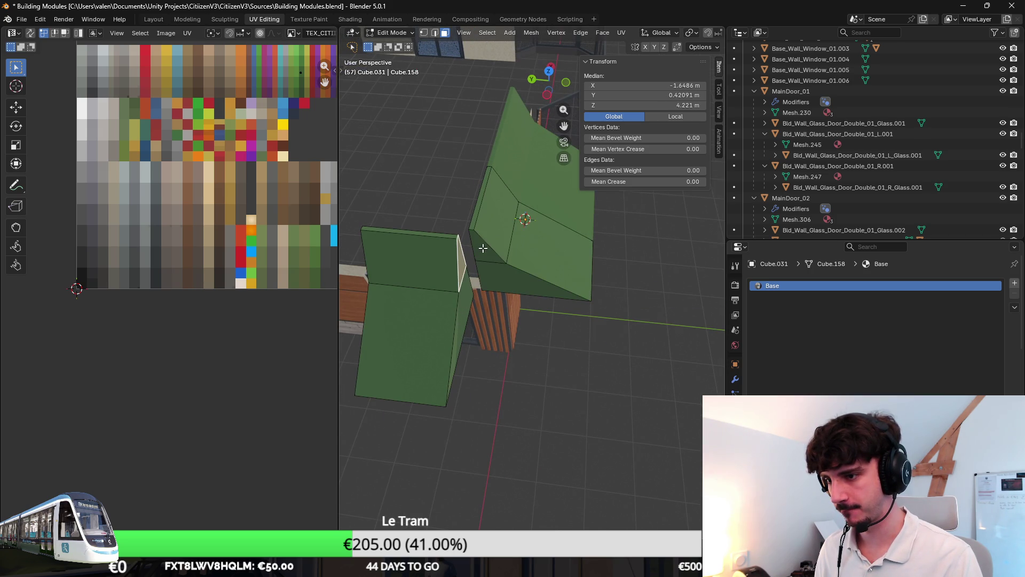
left_click(481, 251, "shift")
right_click(510, 342)
left_click(512, 343)
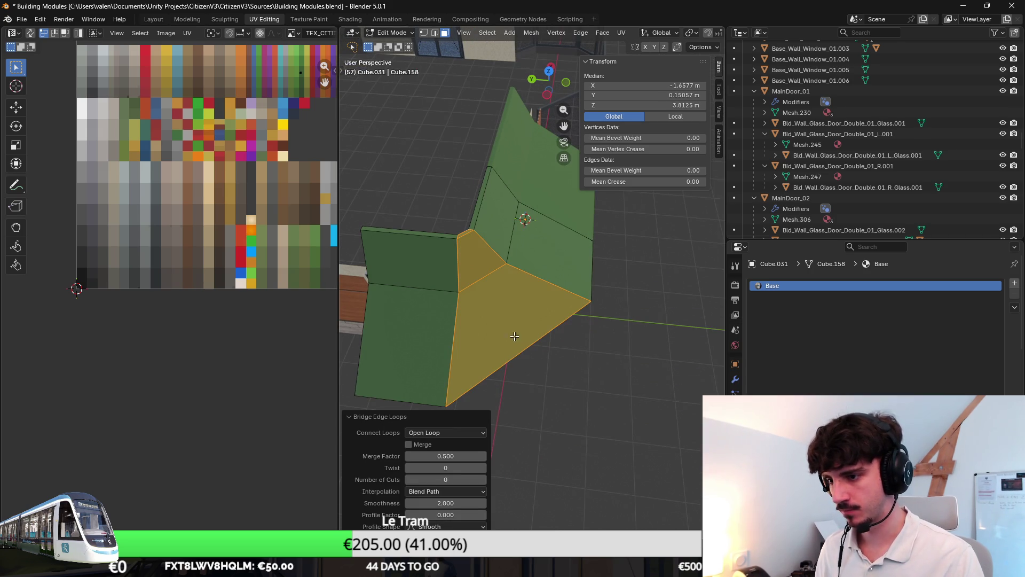
mouse_move(497, 267)
middle_mouse_down()
mouse_move(533, 347)
mouse_move(515, 330)
mouse_move(595, 367)
middle_mouse_up()
key("2")
key("ctrl+r")
Step: Add a centred loop cut across the join and set a corner roof vertex's X to -2.4199
left_click(508, 305)
right_click(509, 306)
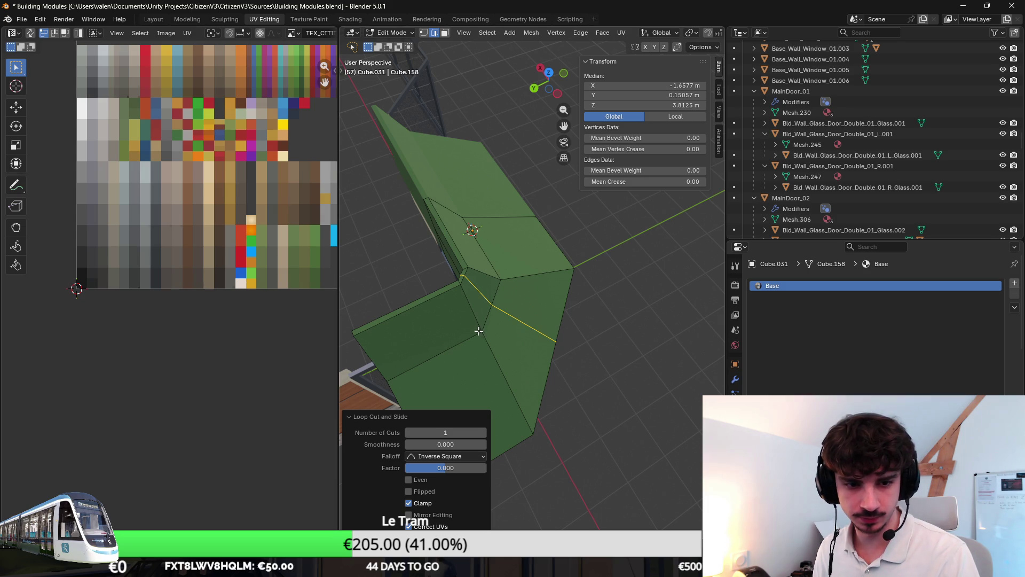
left_click(423, 33)
mouse_move(507, 224)
middle_mouse_down()
mouse_move(569, 309)
mouse_move(568, 333)
mouse_move(549, 328)
mouse_move(577, 319)
mouse_move(555, 295)
middle_mouse_up()
left_click(525, 338)
left_click(586, 323)
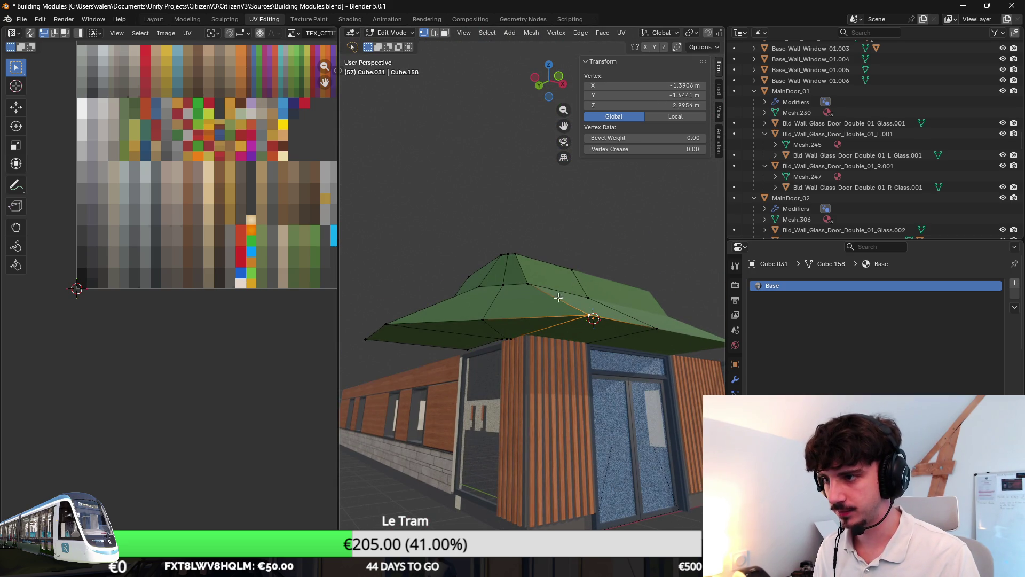
left_click(662, 86)
type("-2.4199")
key("Return")
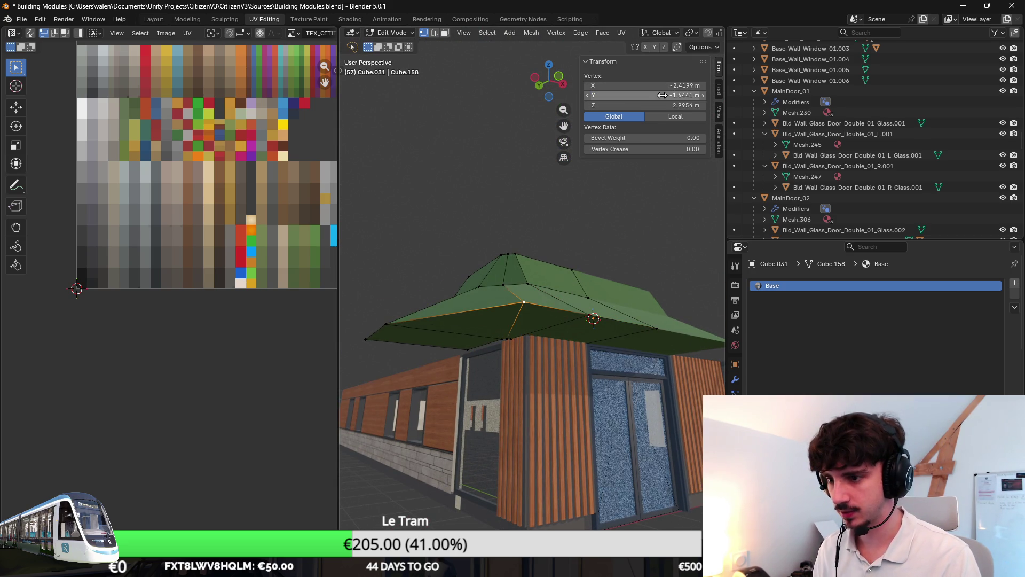
Step: Slide that vertex further along X and set an upper roof vertex's Y to -0.0753
middle_click_drag(565, 231, 607, 308)
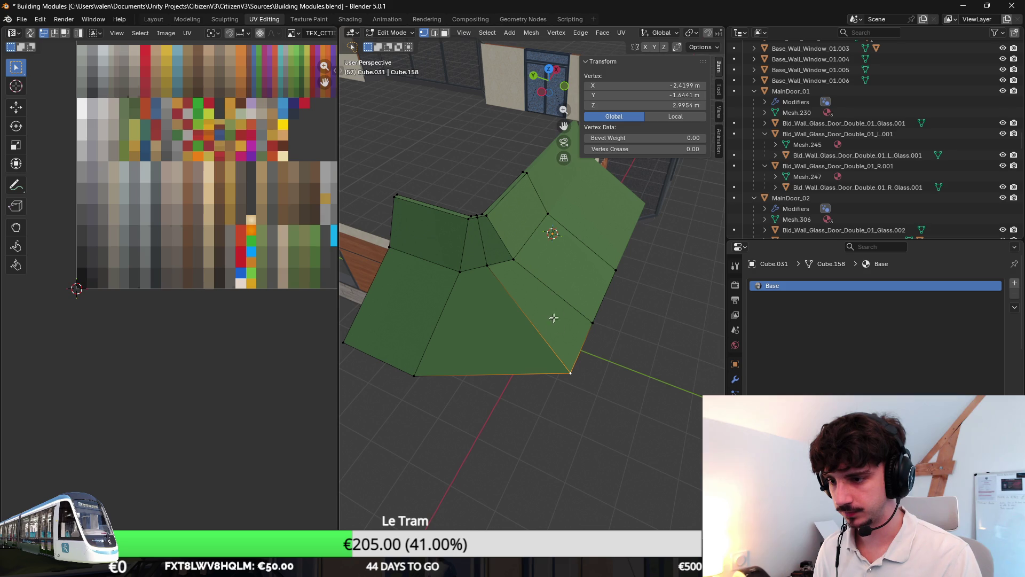
middle_click_drag(567, 304, 522, 346)
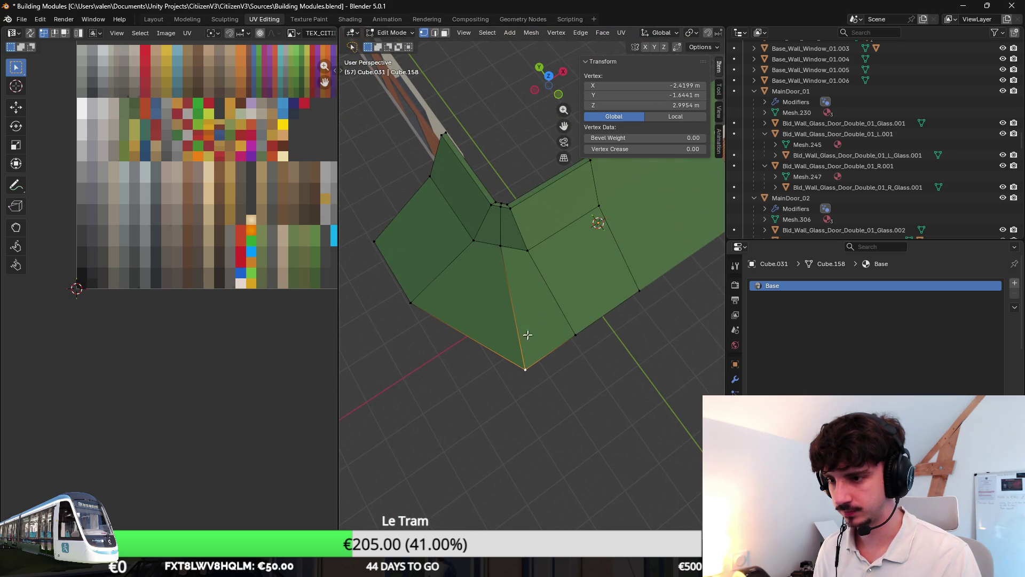
key("g")
key("x")
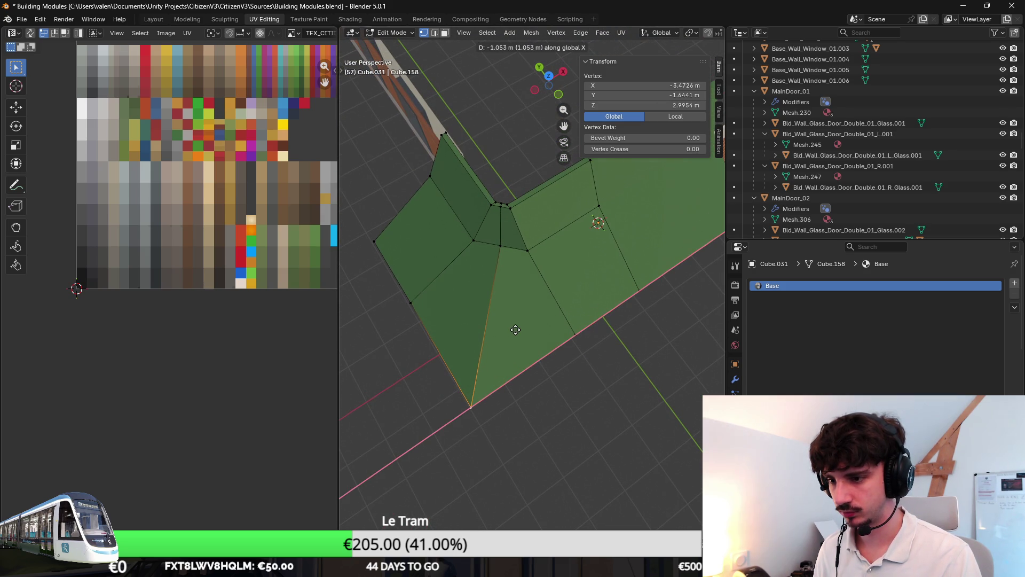
left_click(411, 305)
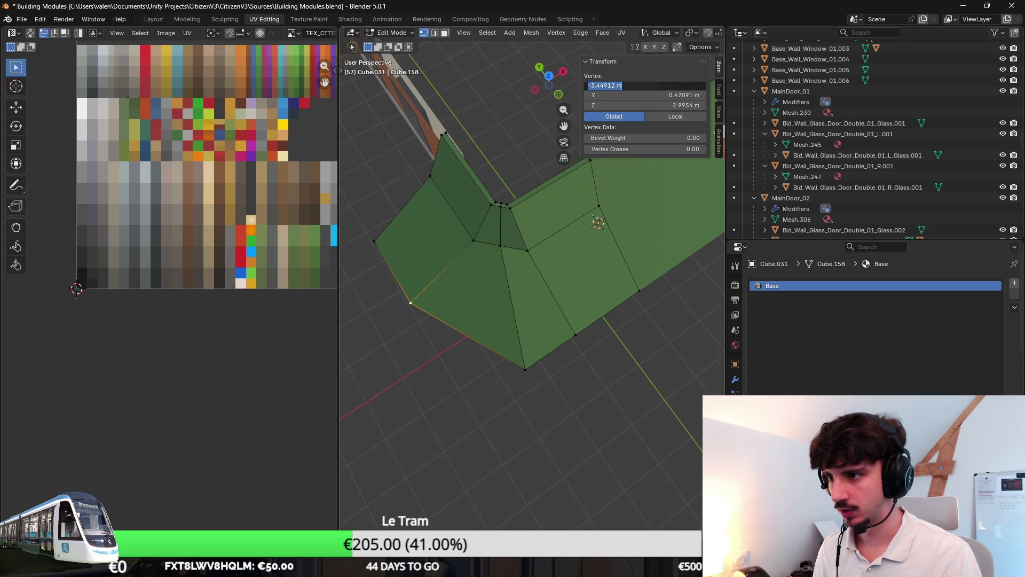
key("Return")
mouse_move(526, 295)
middle_mouse_down()
mouse_move(551, 204)
mouse_move(496, 284)
mouse_move(524, 302)
mouse_move(534, 335)
mouse_move(546, 325)
middle_mouse_up()
left_click(495, 283)
scroll(534, 335, "up", 4)
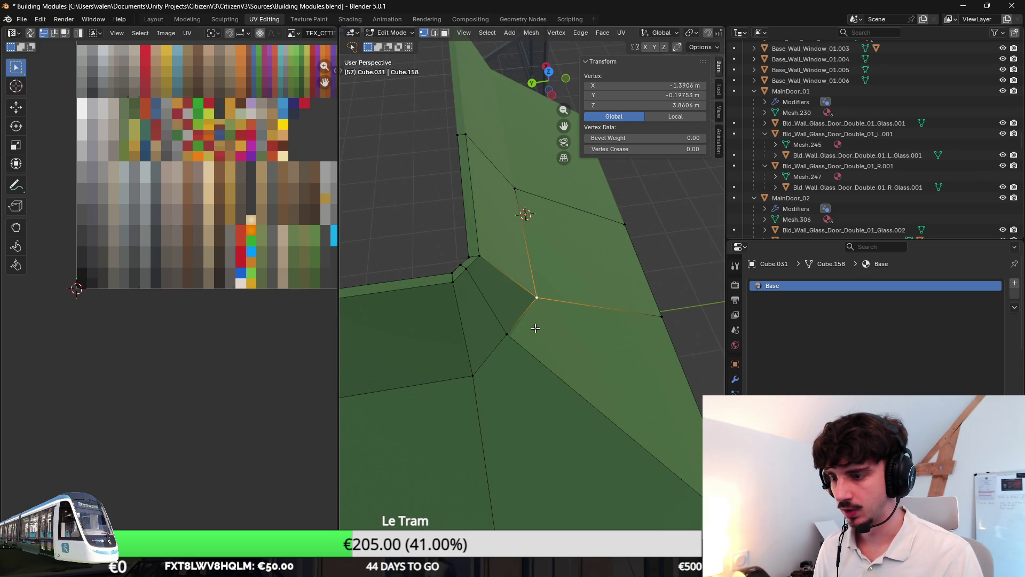
left_click(677, 95)
type("-0.0753")
key("Return")
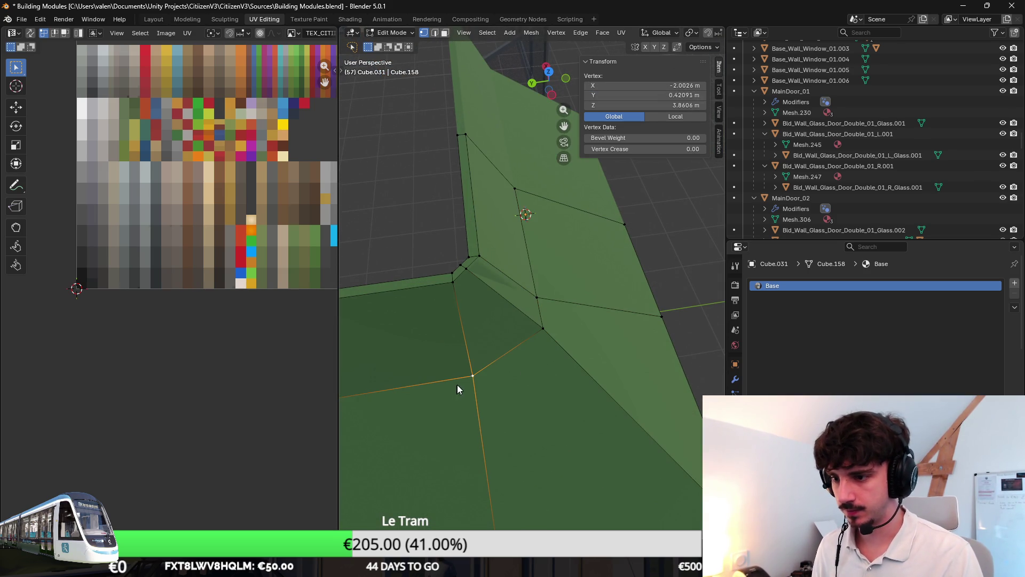
Step: Select the pair of vertices forming the short edge at the awning corner
left_click(565, 322)
left_click(537, 296)
left_click(543, 328)
middle_click_drag(507, 267, 468, 231)
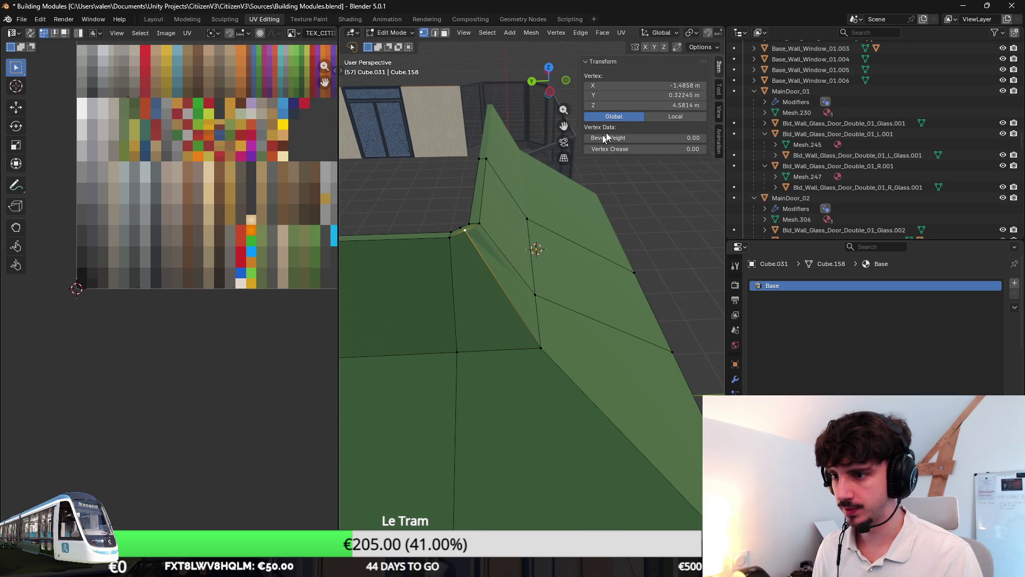
key("Escape")
key("ctrl+z")
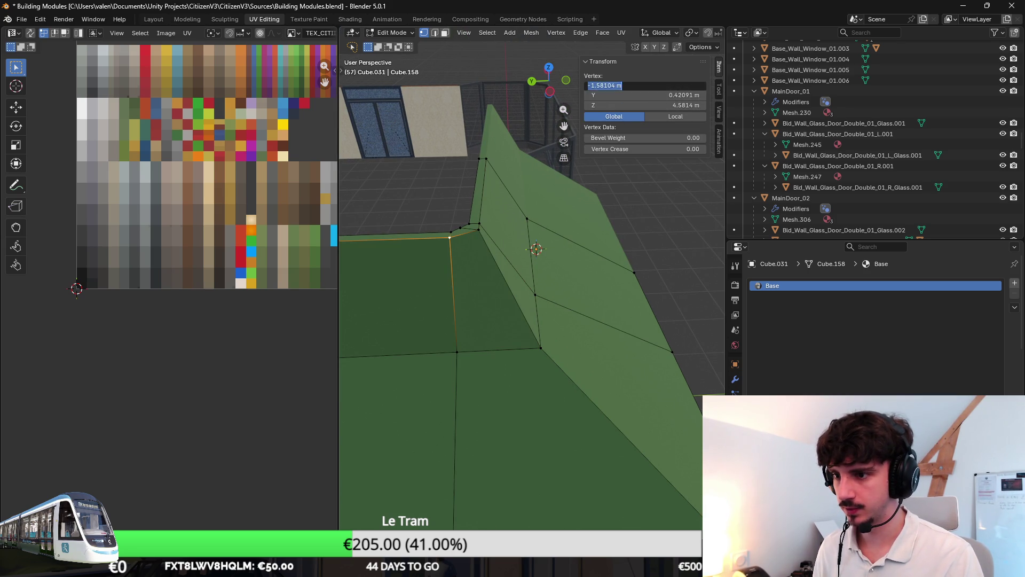
left_click(470, 235)
mouse_move(470, 235)
middle_mouse_down()
mouse_move(539, 294)
mouse_move(590, 290)
middle_mouse_up()
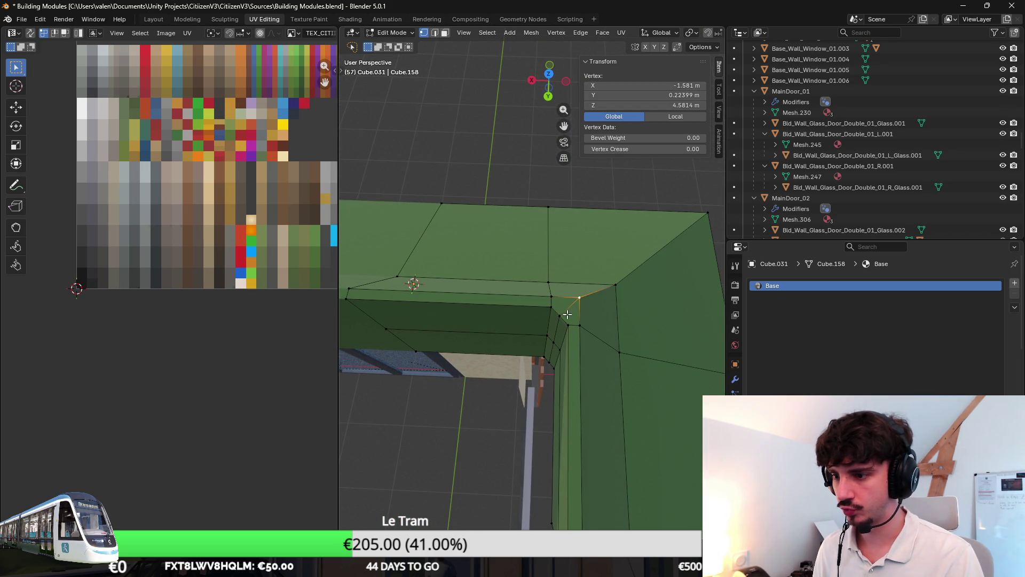
left_click(549, 362, "shift")
left_click(552, 305)
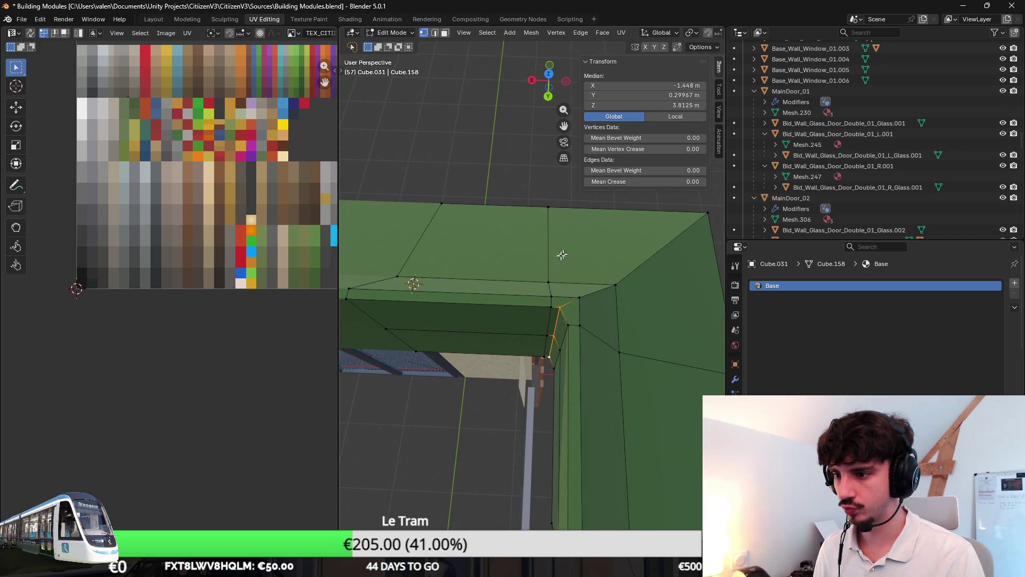
left_click(563, 347, "shift")
left_click(561, 308)
left_click(557, 337, "shift")
Step: Set the corner edge's X to -1.5054, return to Object Mode and save the file
left_click(643, 85)
type("-1.5054")
key("Return")
middle_click_drag(565, 320, 594, 288)
scroll(593, 288, "down", 5)
middle_click_drag(503, 224, 536, 360)
key("Tab")
key("ctrl+s")
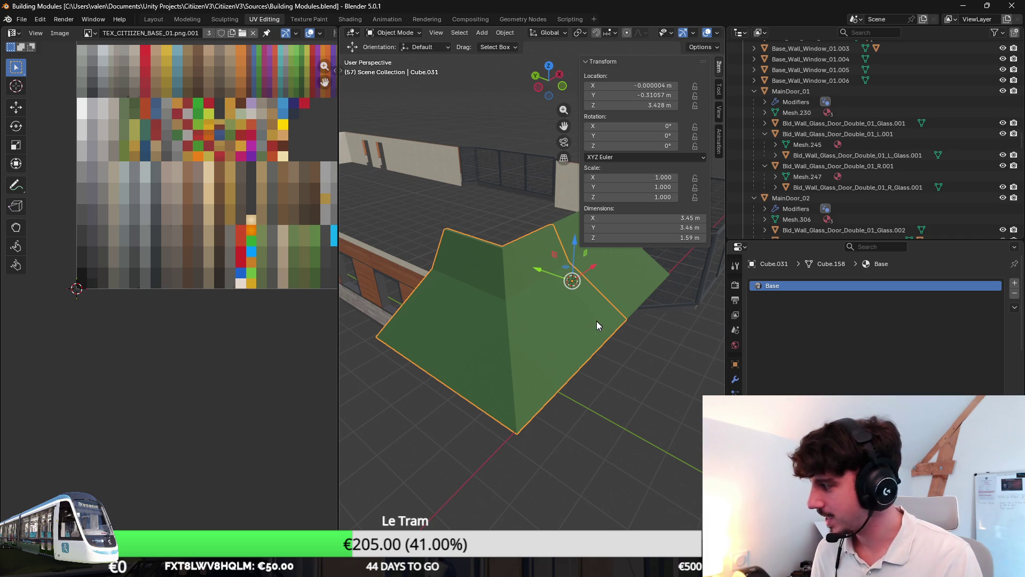
Step: In Edit Mode, select both flat roof faces over the shop entrance
key("Tab")
middle_click_drag(596, 323, 565, 303)
scroll(565, 303, "up", 3)
scroll(565, 304, "up", 2)
left_click(609, 335)
scroll(622, 314, "down", 1)
left_click(566, 251, "shift")
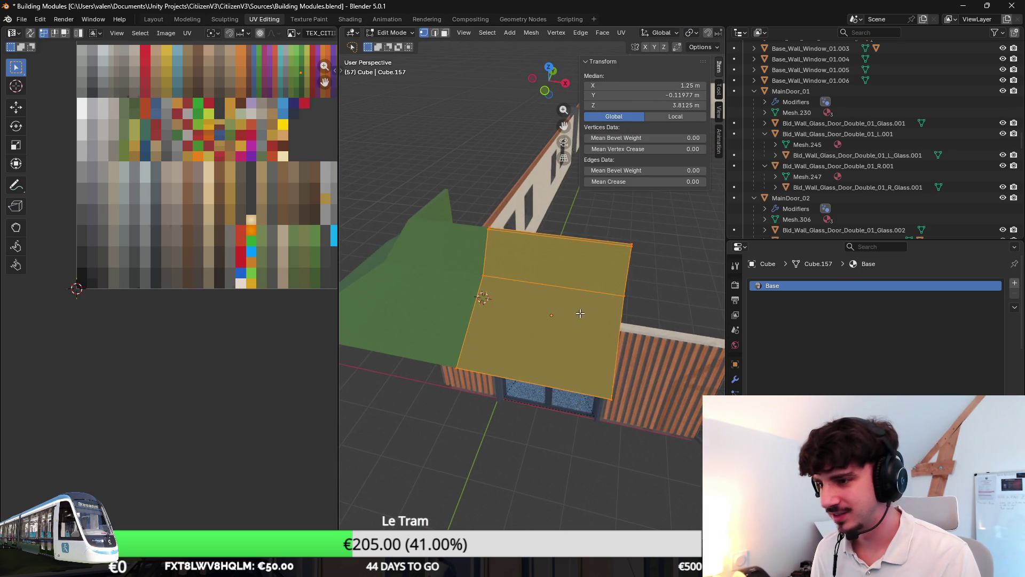
middle_click_drag(566, 251, 534, 277)
Step: Move the roof faces' UVs onto the pale beige atlas swatch, then select only the lower face
scroll(305, 230, "down", 2)
scroll(235, 216, "up", 1)
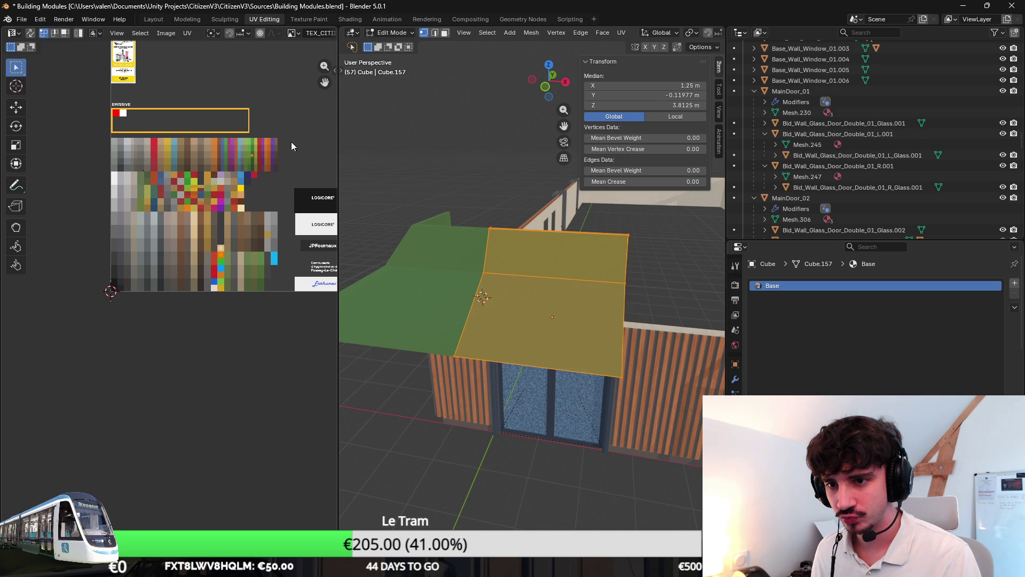
key("g")
left_click(147, 175)
middle_click_drag(566, 321, 497, 227)
left_click(445, 33)
left_click(555, 315)
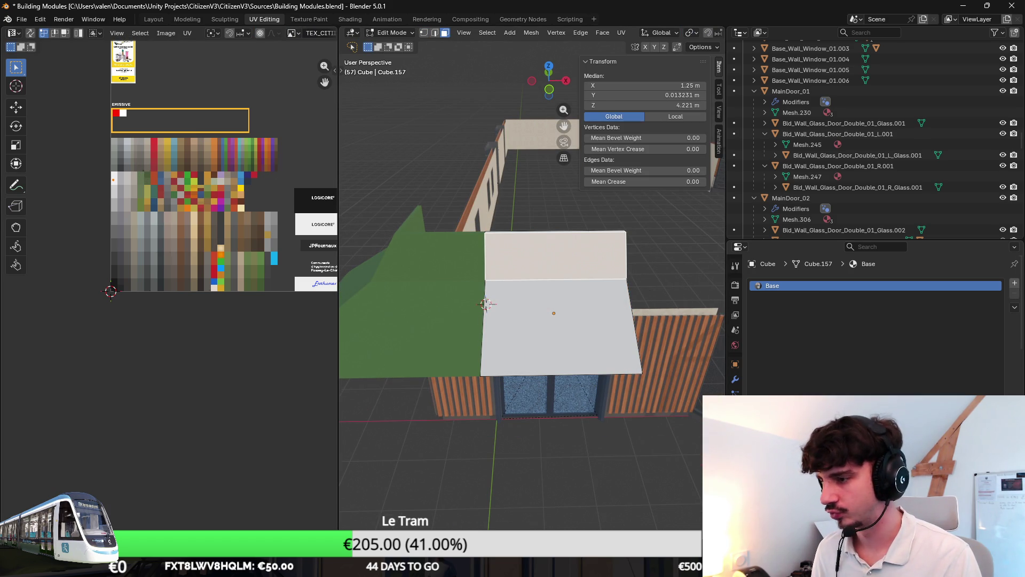
Step: Orbit around the shop to inspect the building, the roof and the green awning
middle_click_drag(556, 315, 639, 252)
key("Tab")
middle_click_drag(589, 292, 610, 293)
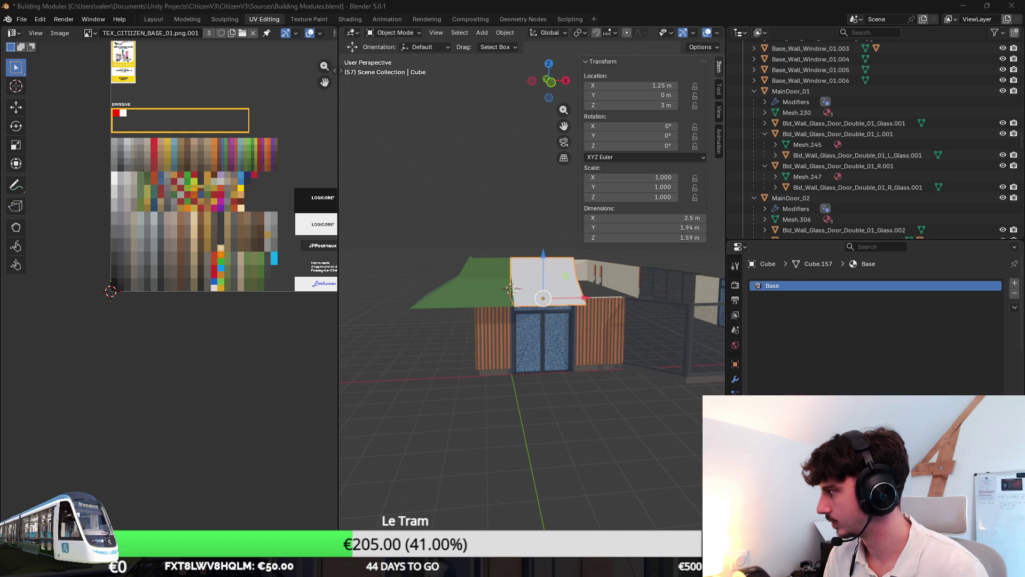
mouse_move(502, 288)
middle_mouse_down()
mouse_move(478, 293)
mouse_move(512, 289)
mouse_move(562, 245)
mouse_move(553, 261)
mouse_move(564, 277)
mouse_move(522, 276)
mouse_move(532, 291)
mouse_move(506, 326)
middle_mouse_up()
key("Tab")
scroll(558, 258, "up", 3)
key("Tab")
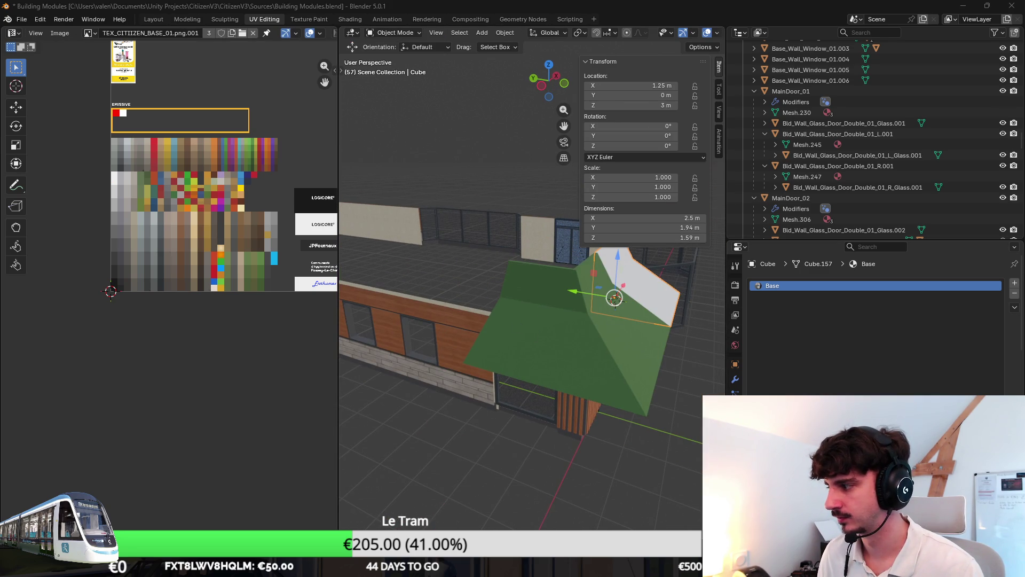
mouse_move(600, 301)
middle_mouse_down()
mouse_move(557, 328)
mouse_move(582, 302)
mouse_move(654, 302)
mouse_move(509, 297)
mouse_move(616, 270)
mouse_move(615, 251)
mouse_move(521, 271)
middle_mouse_up()
Step: Select the end face of green awning Cube.031 and slide it 0.665 m along Y
left_click(569, 326)
key("Tab")
left_click(582, 303)
key("g")
key("y")
left_click(583, 290)
scroll(584, 291, "up", 3)
scroll(590, 279, "up", 4)
Step: Fine-tune the awning end face along Y by about 0.046 m to meet the wall corner
key("g")
key("y")
left_click(615, 254)
key("g")
key("y")
left_click(603, 249)
Step: Extrude the awning's end face along Y to start a new section
key("e")
key("y")
left_click(358, 285)
mouse_move(359, 284)
middle_mouse_down()
mouse_move(581, 287)
mouse_move(609, 254)
middle_mouse_up()
Step: Nudge the awning end face slightly further along Y
key("g")
key("y")
left_click(603, 256)
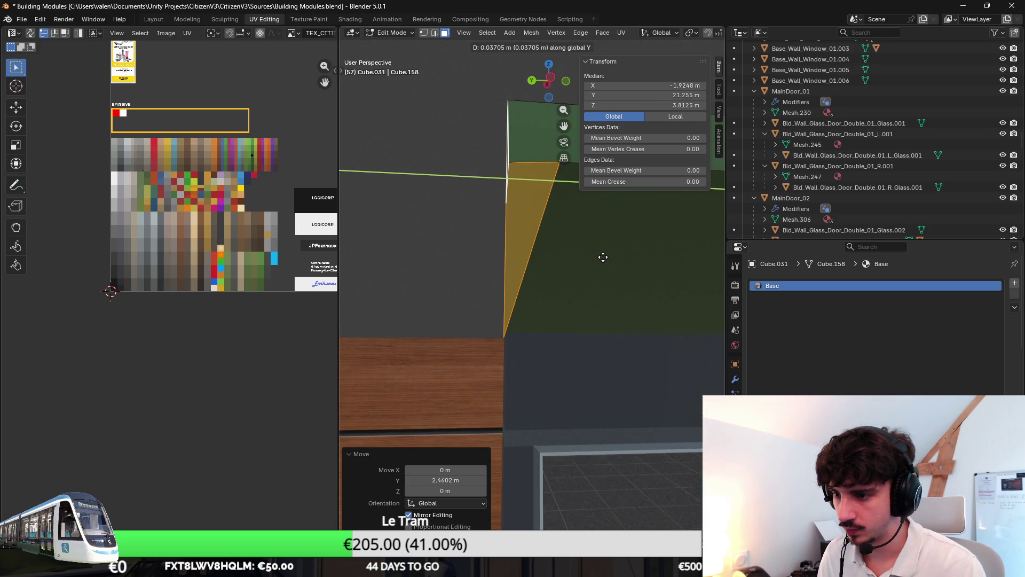
scroll(593, 262, "down", 4)
scroll(598, 285, "down", 3)
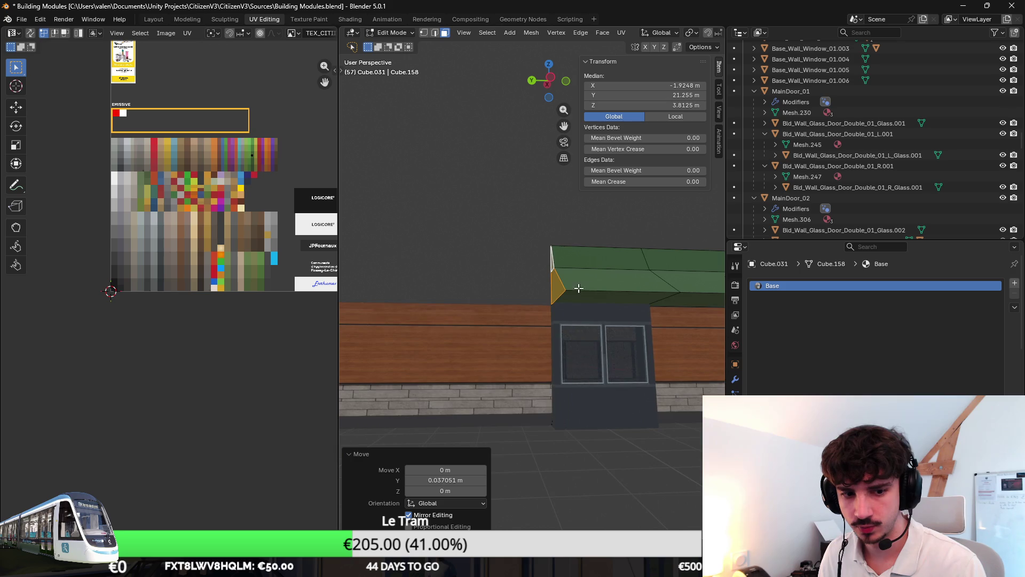
scroll(568, 247, "down", 3)
mouse_move(568, 248)
middle_mouse_down()
mouse_move(594, 306)
mouse_move(631, 304)
mouse_move(531, 287)
mouse_move(554, 319)
mouse_move(540, 243)
middle_mouse_up()
Step: Switch to a top-down wireframe view of the awning
key("Tab")
key("Tab")
scroll(541, 243, "up", 5)
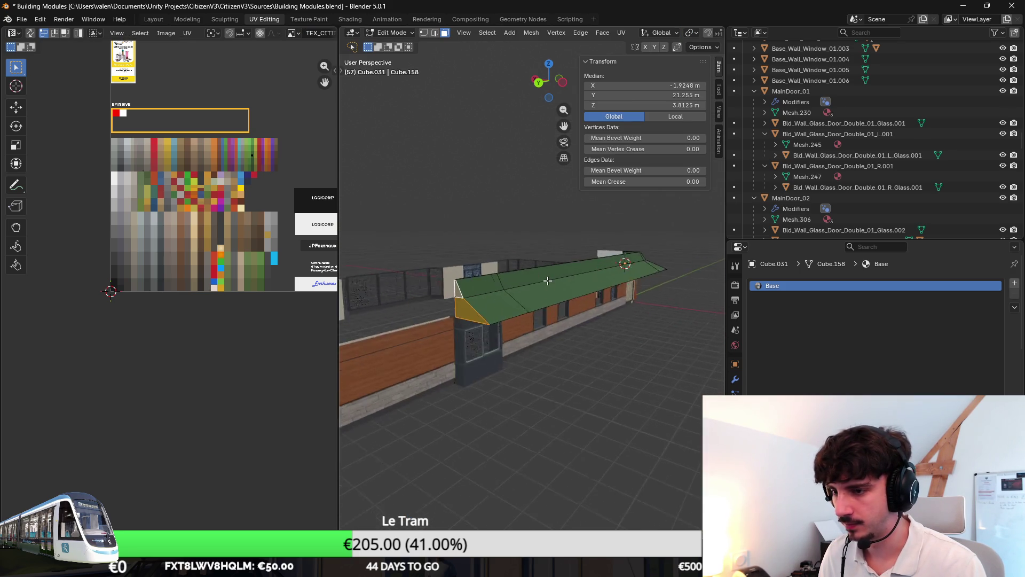
key("KP_7")
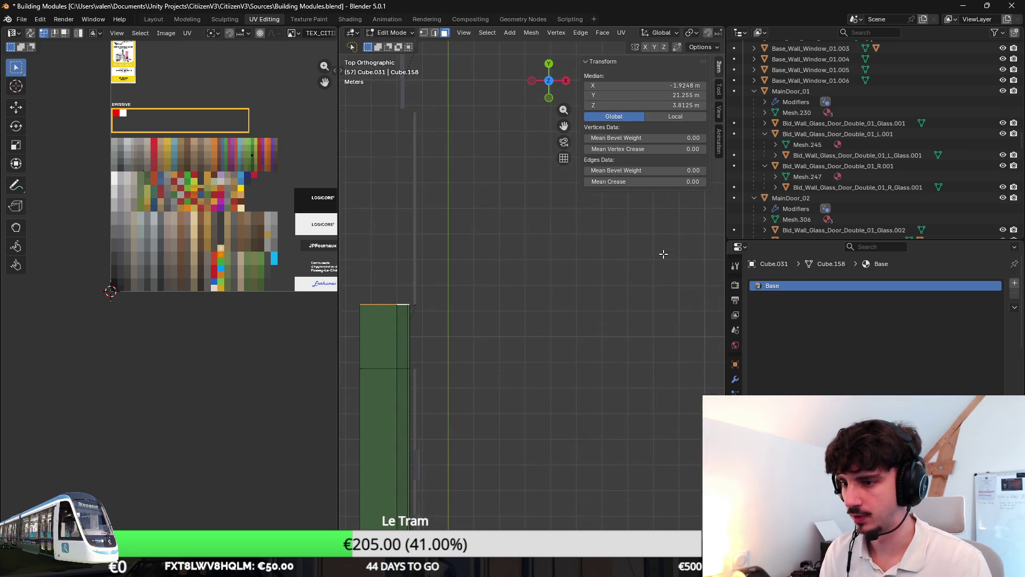
scroll(651, 276, "up", 4)
key("z")
left_click(579, 282)
scroll(566, 288, "up", 3)
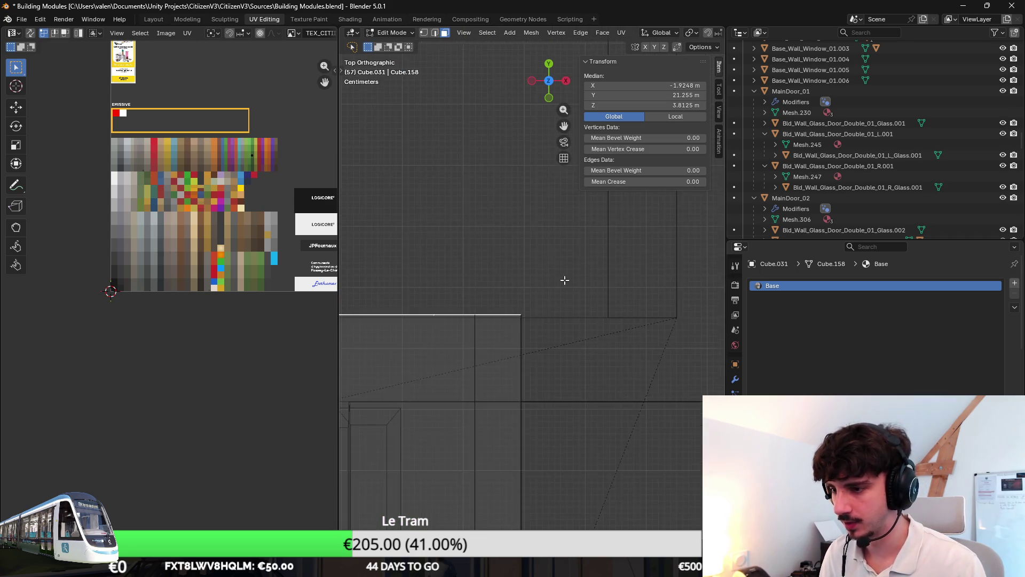
Step: Shift the awning edge slightly lower along Y
key("g")
key("y")
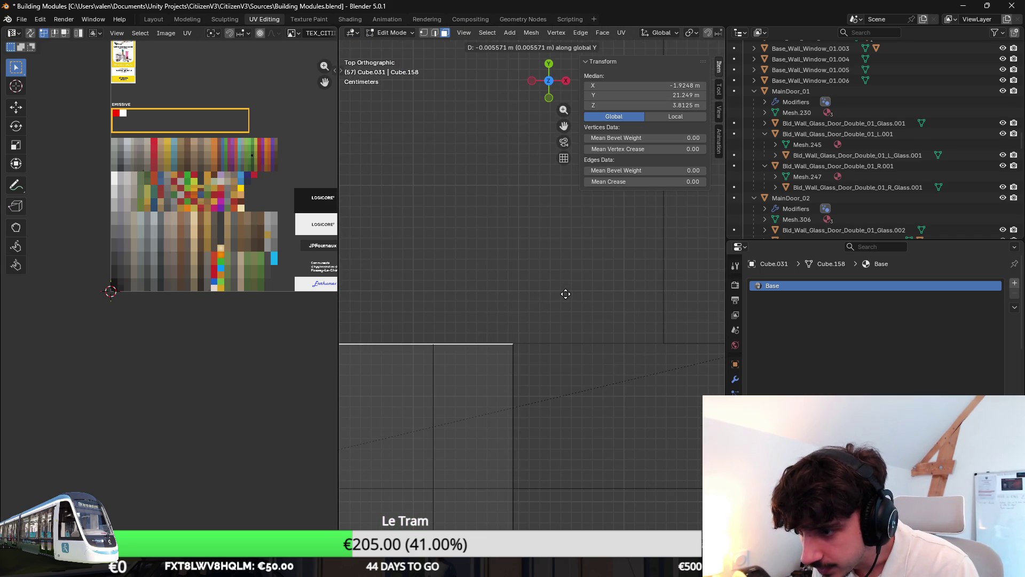
left_click(565, 292)
scroll(498, 123, "down", 2)
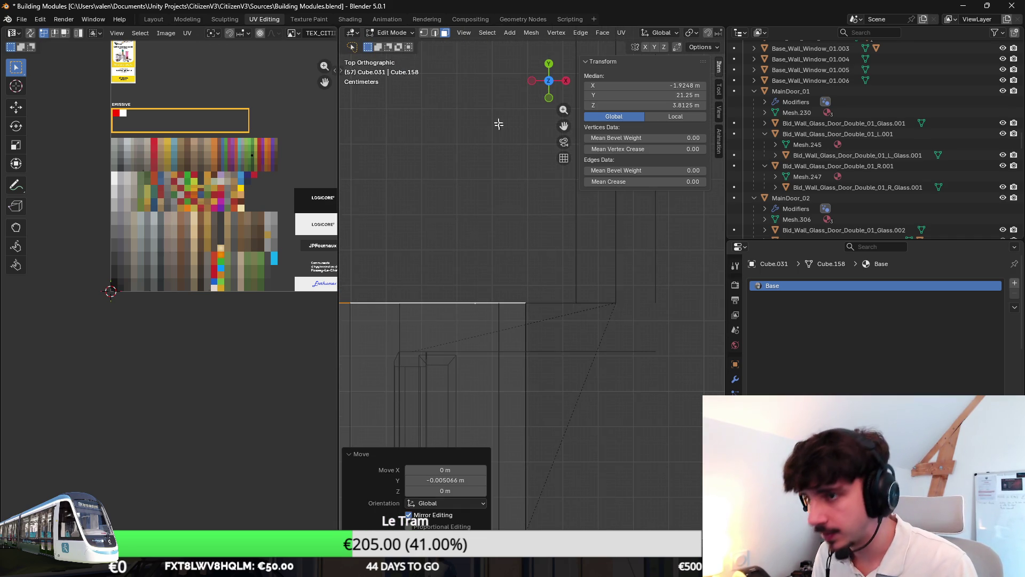
Step: Select the linked awning vertices and line them up at Y 18.75 in vertex mode
left_click(424, 34)
scroll(451, 105, "down", 3)
left_click(421, 393)
key("l")
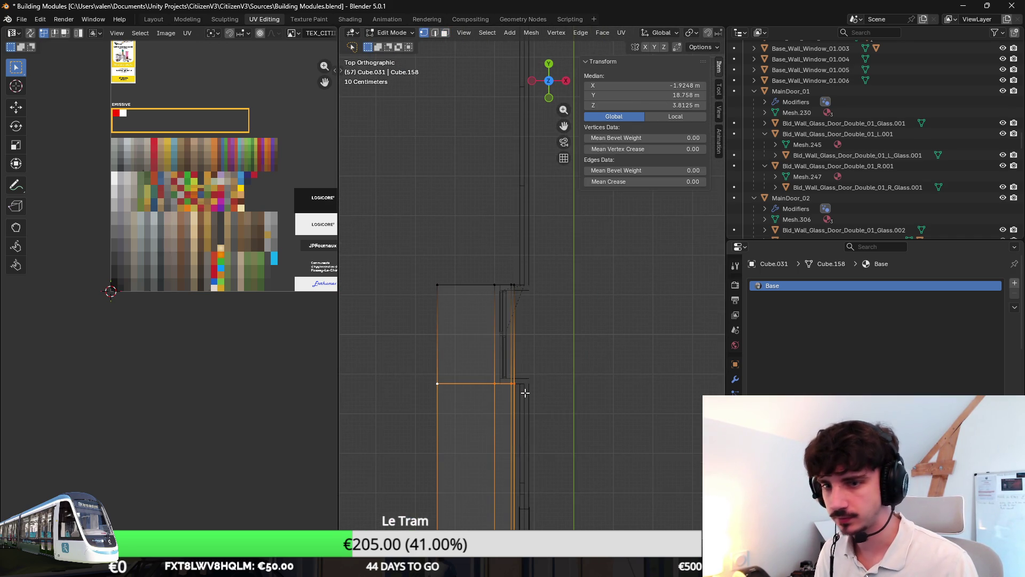
scroll(549, 321, "up", 5)
scroll(574, 330, "up", 1)
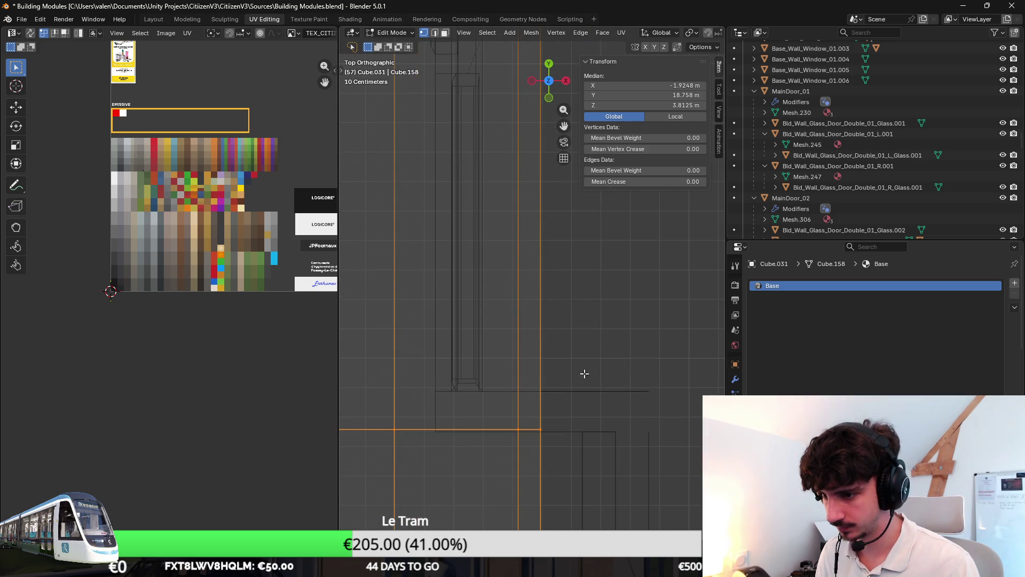
key("g")
key("y")
left_click(576, 394)
scroll(576, 394, "down", 3)
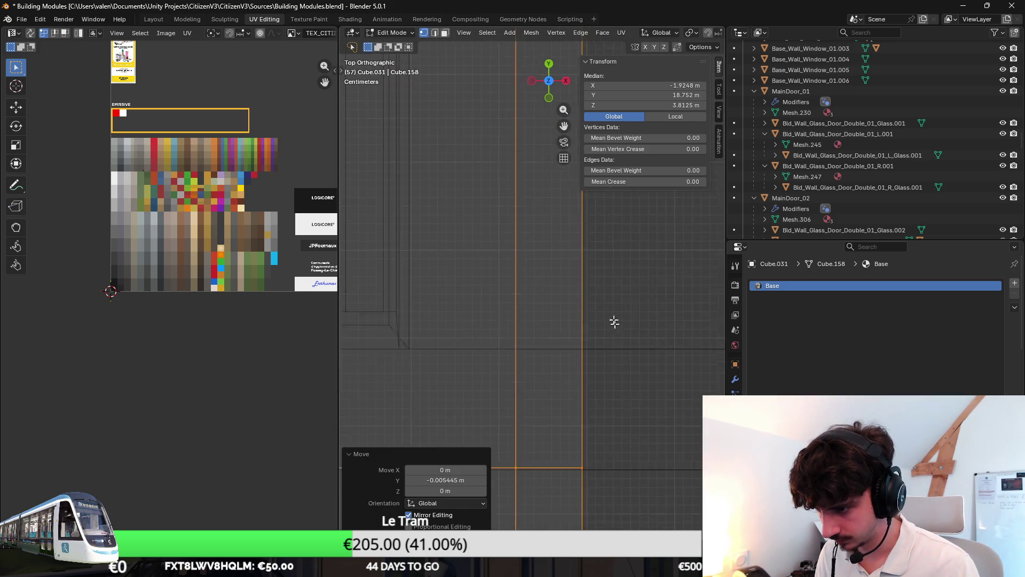
key("g")
key("y")
left_click(547, 302)
Step: Select the upper awning edge and view it with textured solid shading
middle_click_drag(547, 302, 551, 326, "shift")
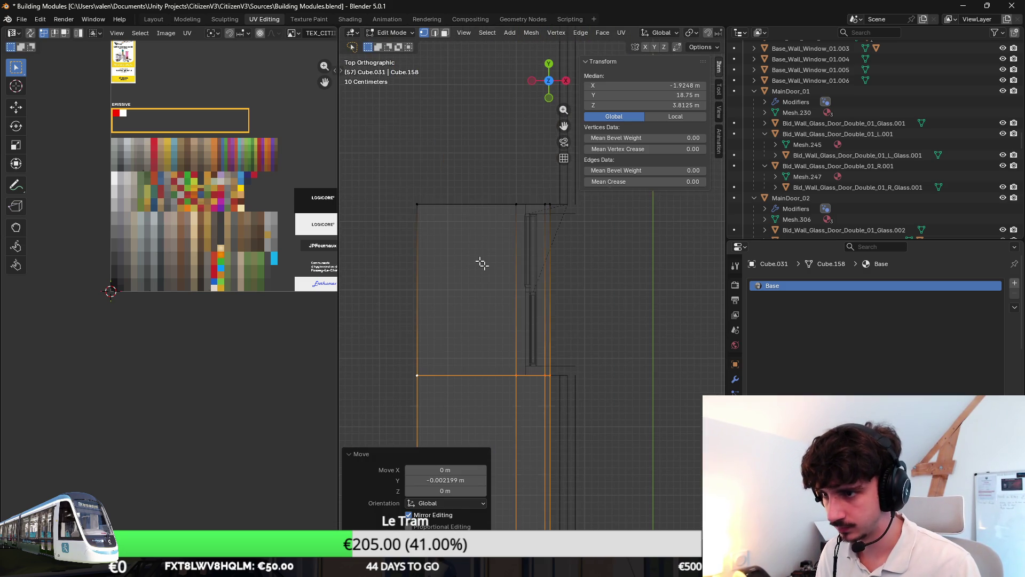
key("c")
left_click(487, 210)
middle_click_drag(480, 93, 556, 261)
key("z")
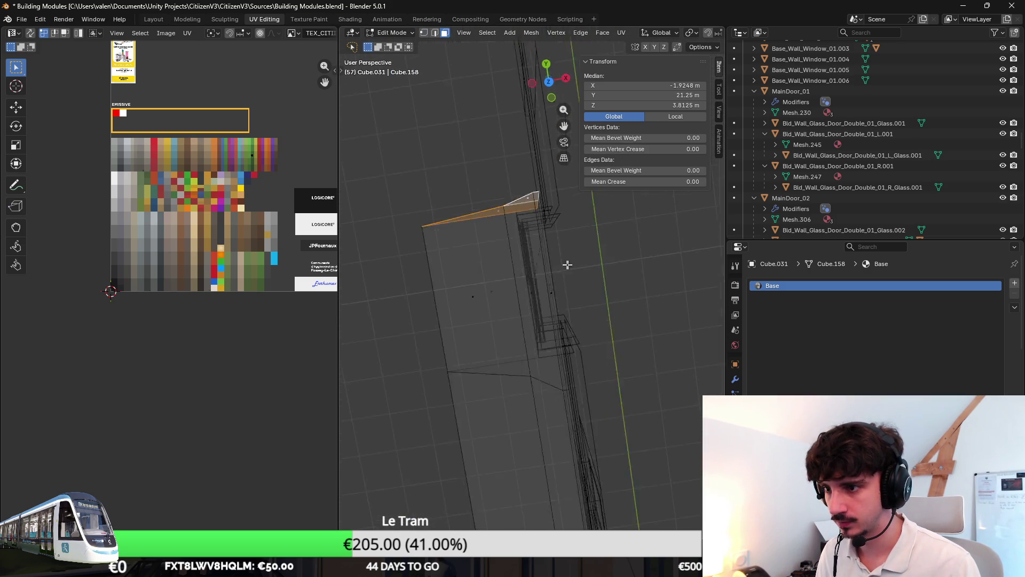
left_click(627, 293)
middle_click_drag(619, 323, 694, 303, "shift")
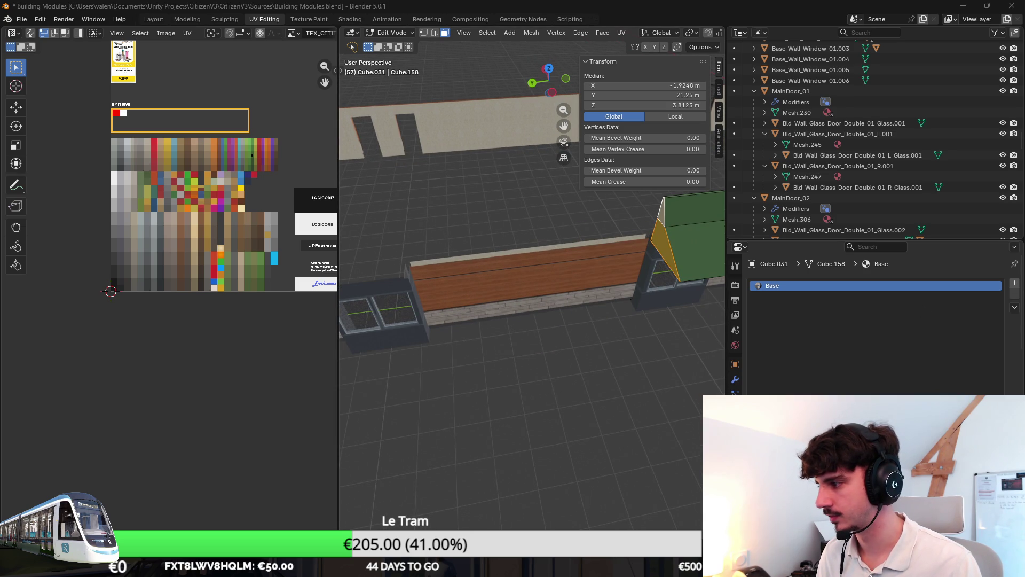
middle_click_drag(715, 337, 704, 309, "shift")
Step: Extrude the green awning face and shift it 0.212 m along Y
key("e")
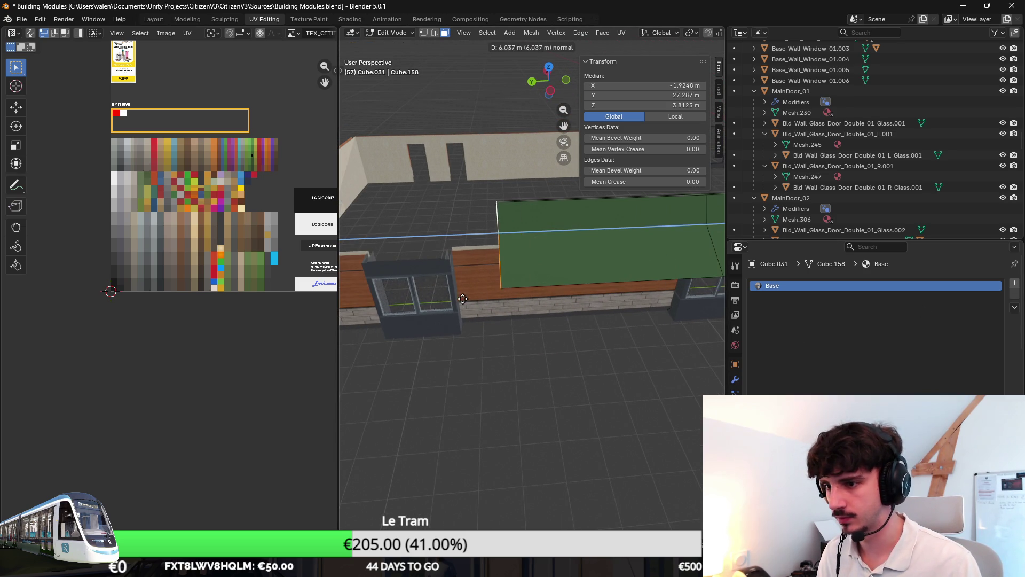
left_click(418, 300)
middle_click_drag(417, 300, 658, 261)
key("g")
key("y")
left_click(634, 248)
Step: In top view, move the awning edge along Y to Y 28.75
key("KP_7")
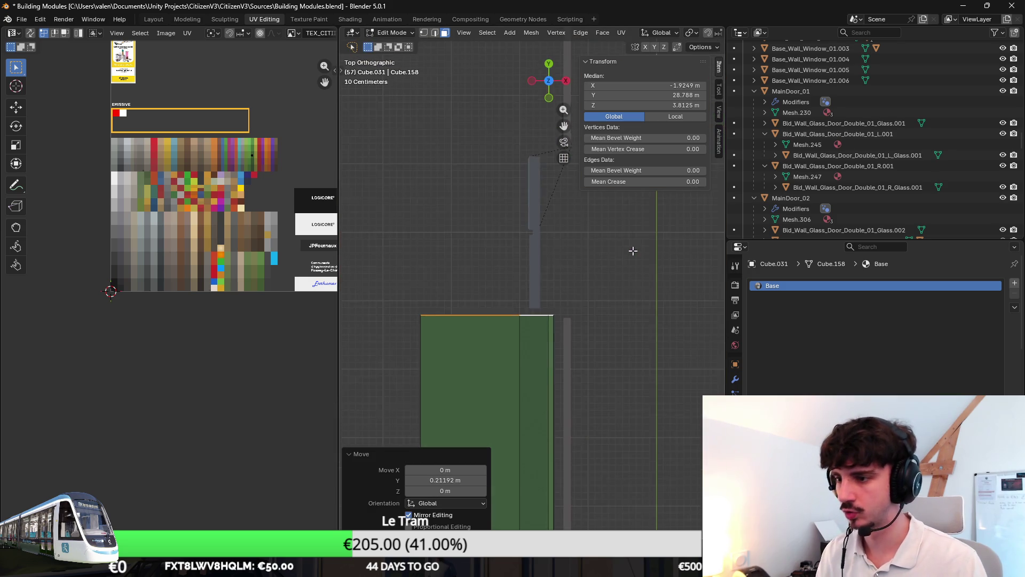
scroll(633, 250, "up", 5)
scroll(632, 250, "up", 3)
key("g")
key("z")
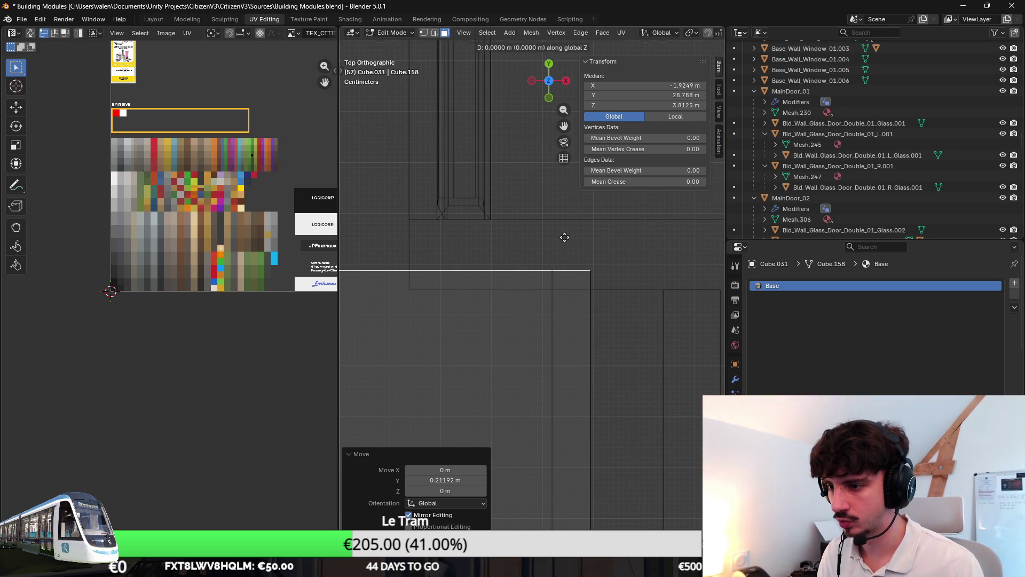
key("y")
left_click(561, 255)
Step: Make a fine Y adjustment to the awning edge
scroll(558, 280, "up", 3)
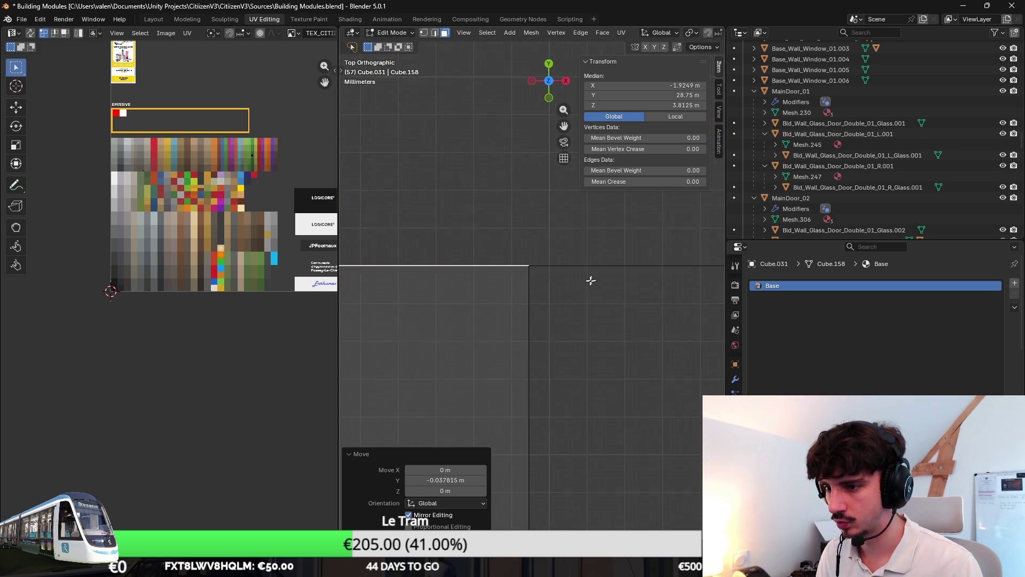
key("g")
key("y")
left_click(579, 208)
scroll(564, 233, "down", 4)
scroll(565, 233, "down", 2)
scroll(557, 260, "up", 3)
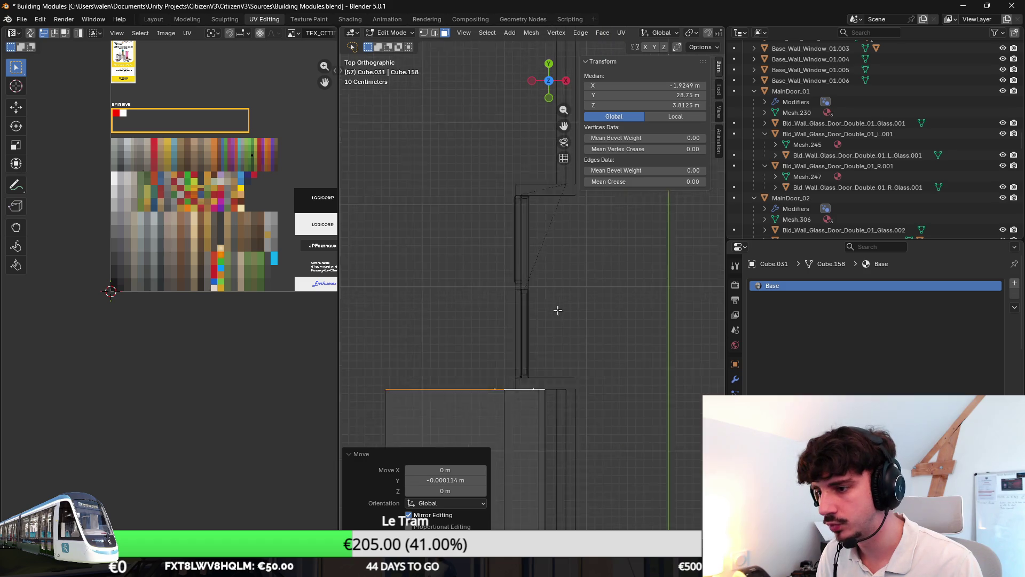
Step: Extend the awning edge roughly 2.5 m along the side, then nudge it along Y
key("g")
key("z")
key("z")
left_click(512, 117)
scroll(505, 202, "up", 3)
key("g")
key("y")
left_click(539, 291)
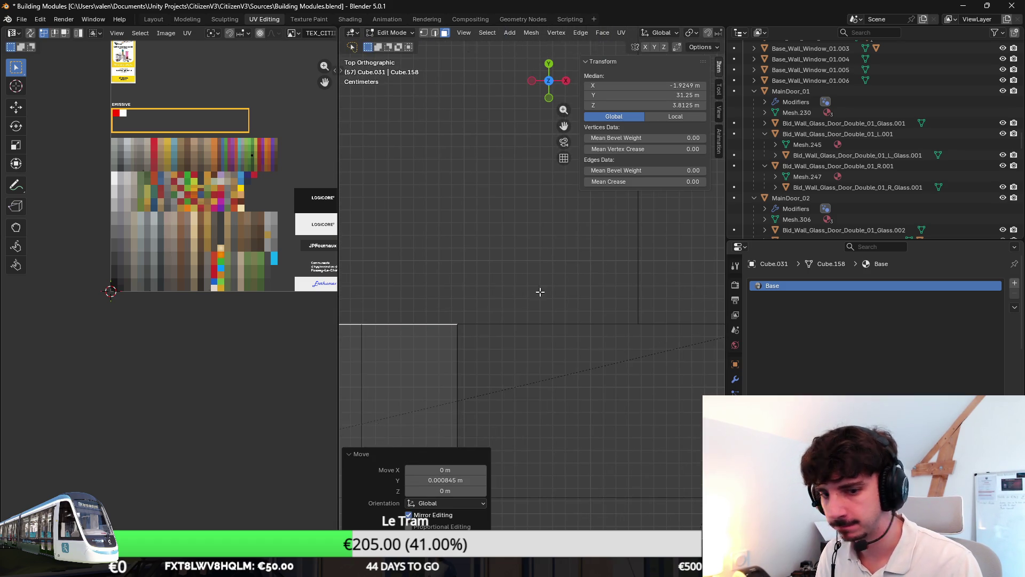
scroll(528, 288, "down", 4)
scroll(508, 289, "down", 4)
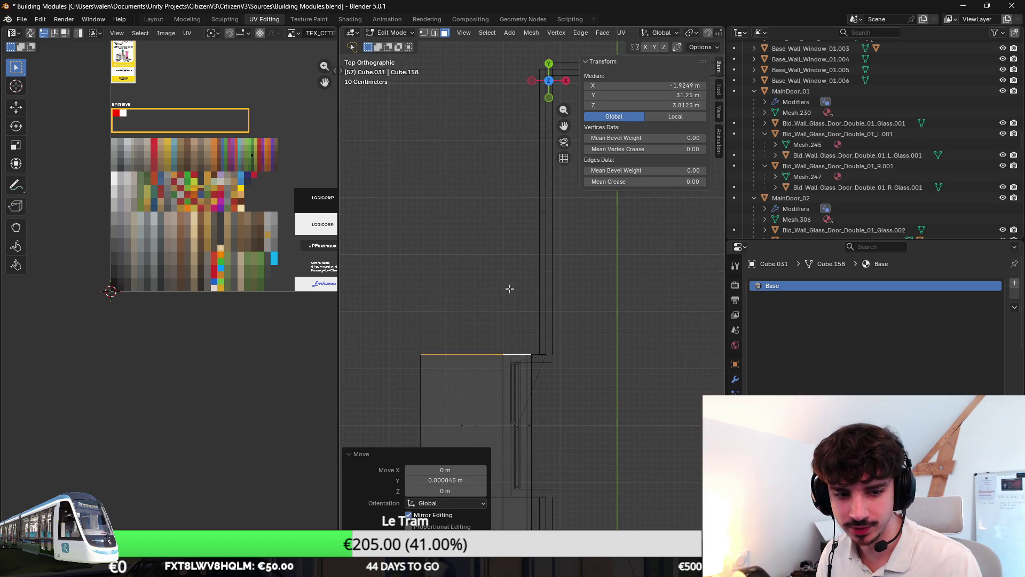
Step: Extrude the awning edge about 4.87 m further and move it 0.13 m along Y
key("e")
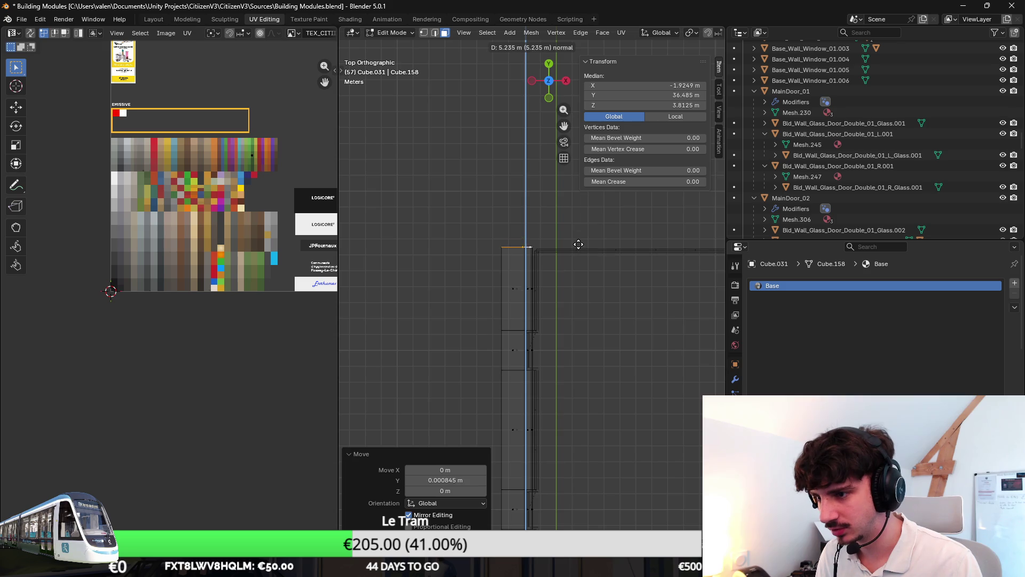
left_click(579, 243)
scroll(579, 246, "up", 4)
key("g")
key("y")
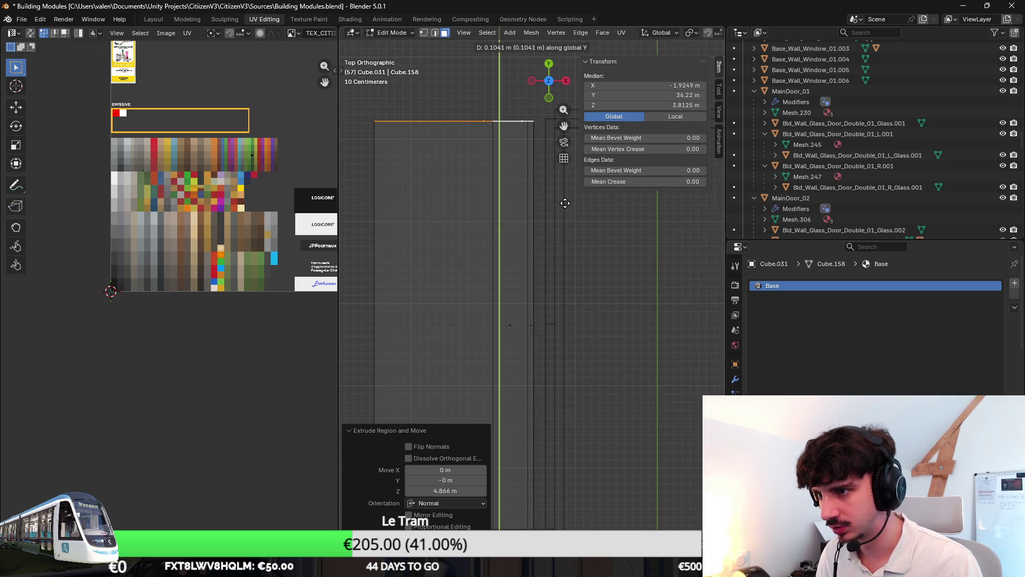
left_click(558, 293)
mouse_move(558, 293)
middle_mouse_down()
mouse_move(606, 293)
mouse_move(553, 283)
mouse_move(480, 235)
middle_mouse_up()
Step: Select both door blocks' top and front faces and move their UVs onto white
left_click(499, 288)
key("shift+z")
key("c")
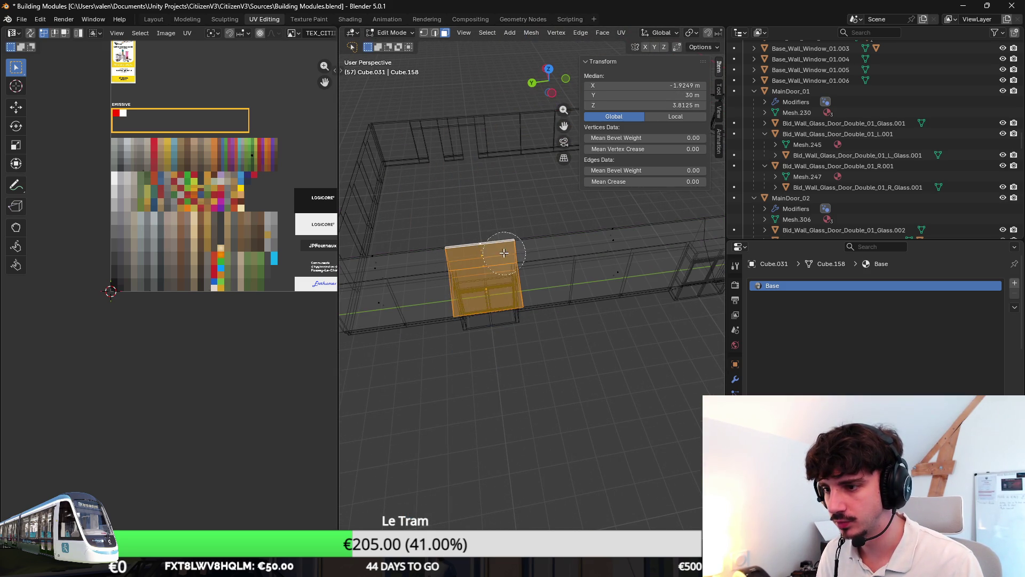
left_click_drag(480, 224, 485, 305)
scroll(485, 304, "down", 5)
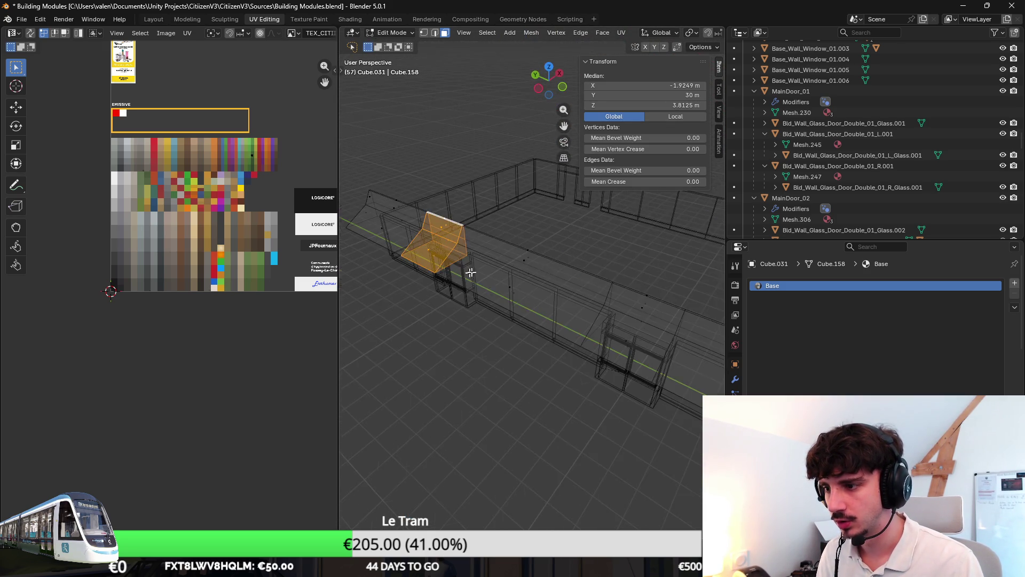
middle_click_drag(529, 251, 579, 271)
left_click(578, 271, "shift")
scroll(548, 265, "down", 3)
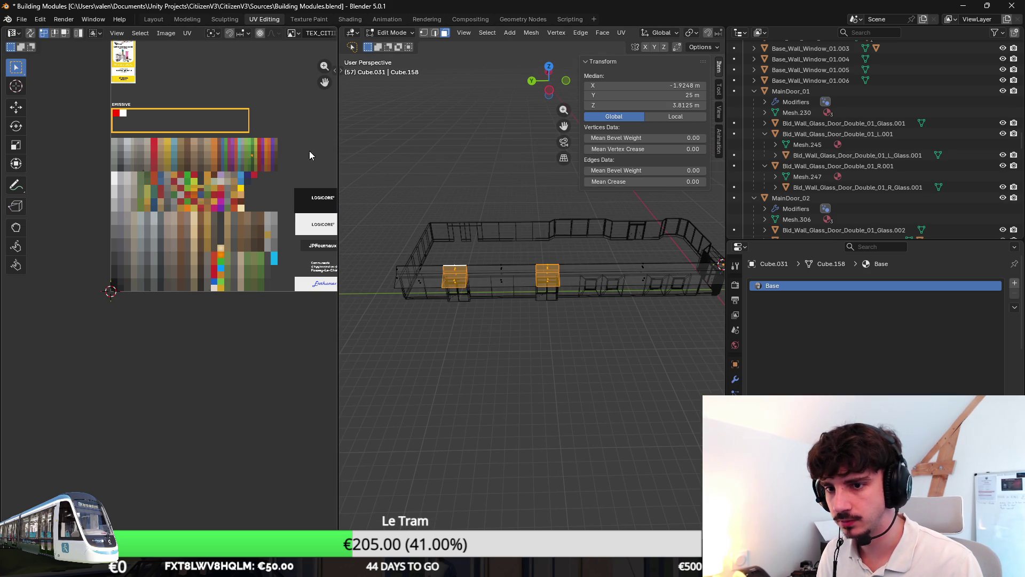
left_click(176, 157)
key("Tab")
key("shift+z")
middle_click_drag(525, 180, 597, 270)
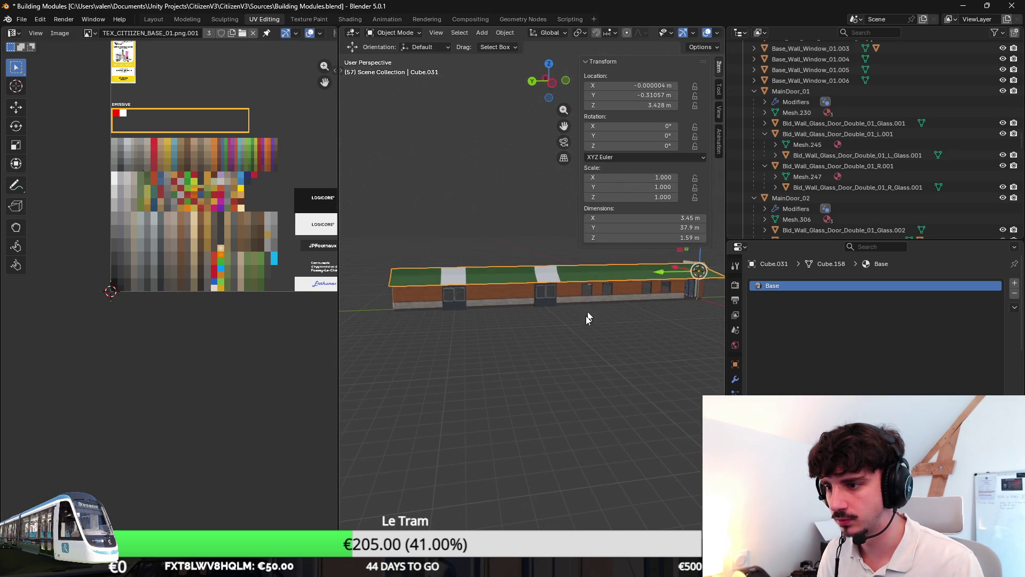
Step: Inspect the corner door block's awning face from several angles and orthographic views
key("Tab")
key("alt+a")
middle_click_drag(600, 336, 609, 367)
scroll(567, 357, "up", 6)
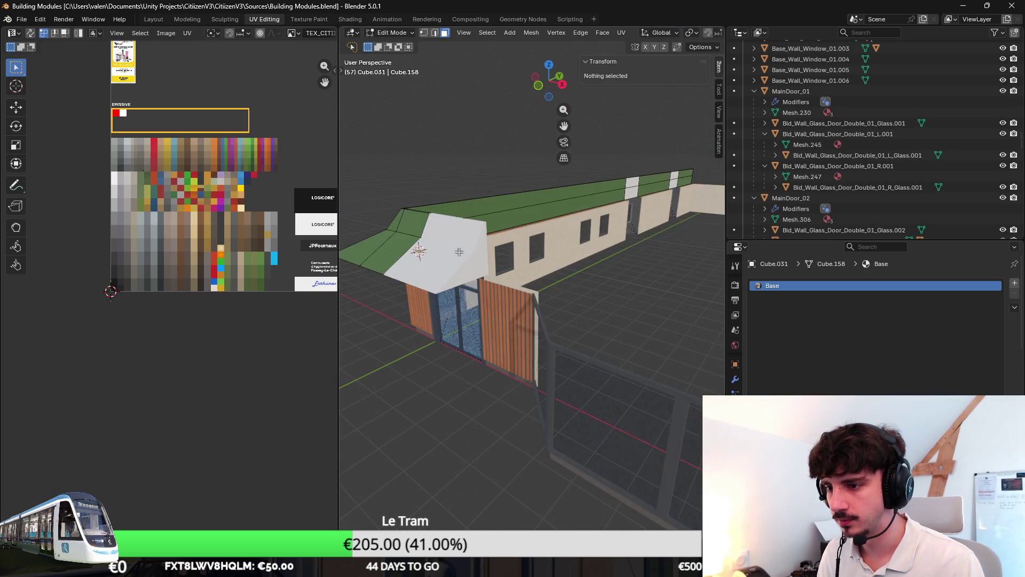
left_click(468, 278)
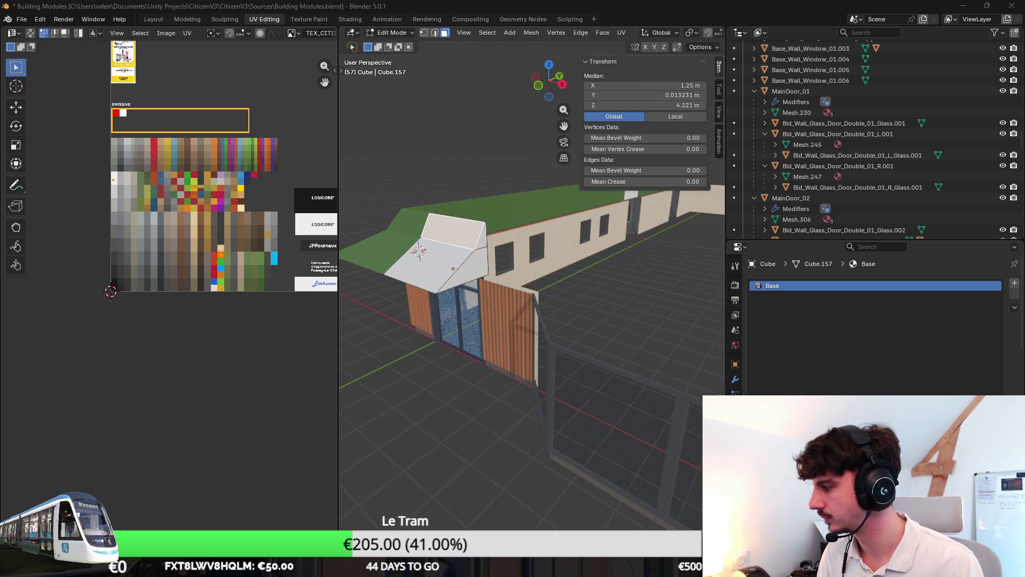
mouse_move(585, 297)
middle_mouse_down()
mouse_move(550, 329)
mouse_move(683, 327)
mouse_move(585, 330)
middle_mouse_up()
key("Tab")
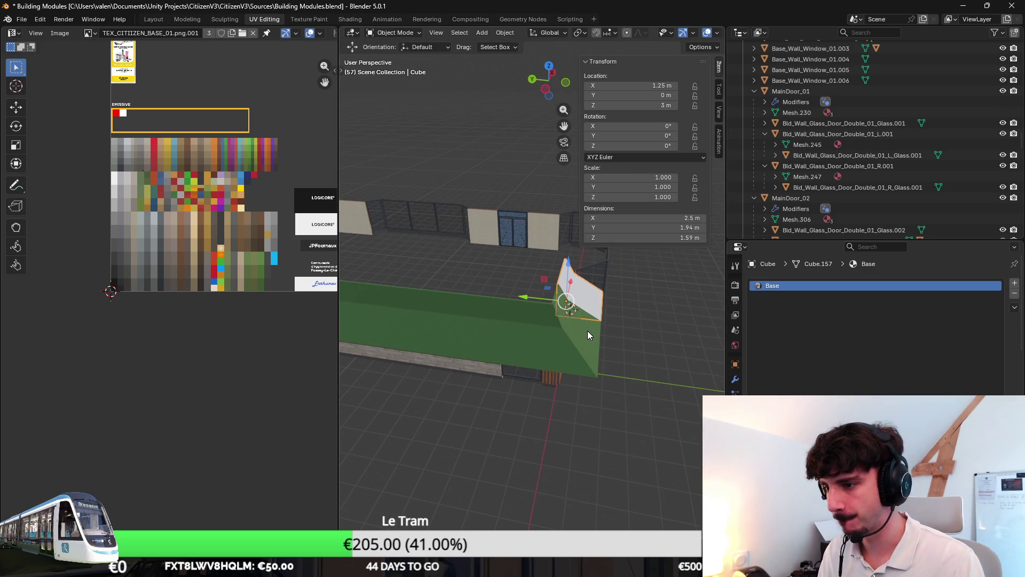
key("KP_5")
scroll(607, 328, "up", 2)
middle_click_drag(628, 379, 561, 368)
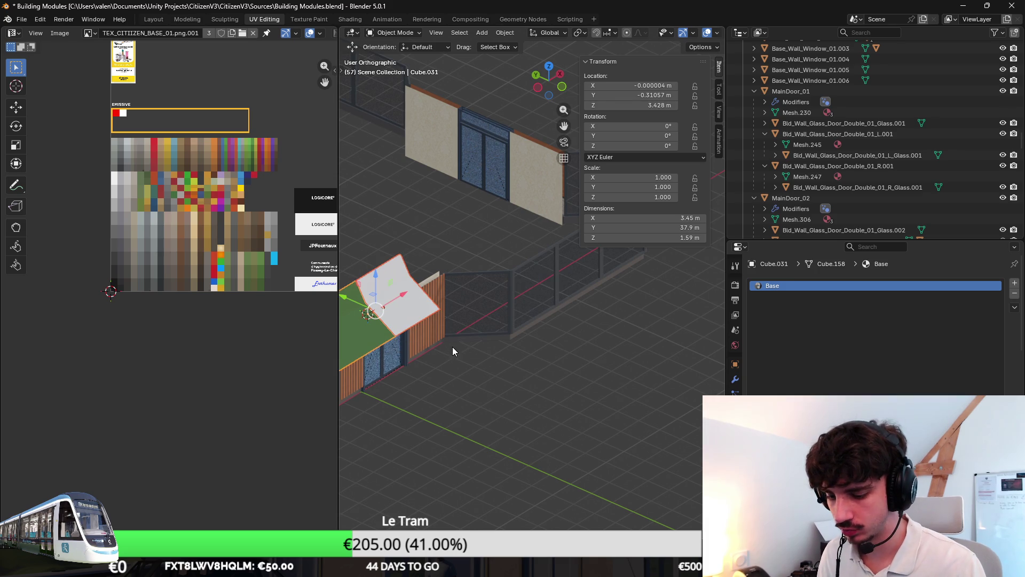
mouse_move(491, 380)
middle_mouse_down()
mouse_move(511, 377)
mouse_move(539, 325)
middle_mouse_up()
key("KP_5")
scroll(528, 364, "down", 3)
scroll(613, 349, "up", 3)
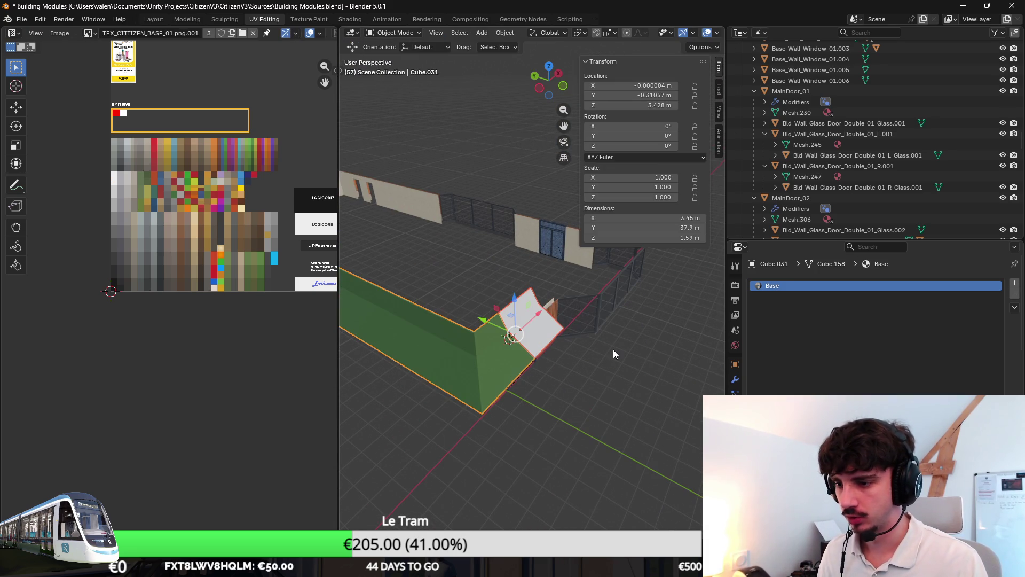
Step: Select the linked green awning faces of Cube.031 and run Mark Seam on them
key("a")
key("F3")
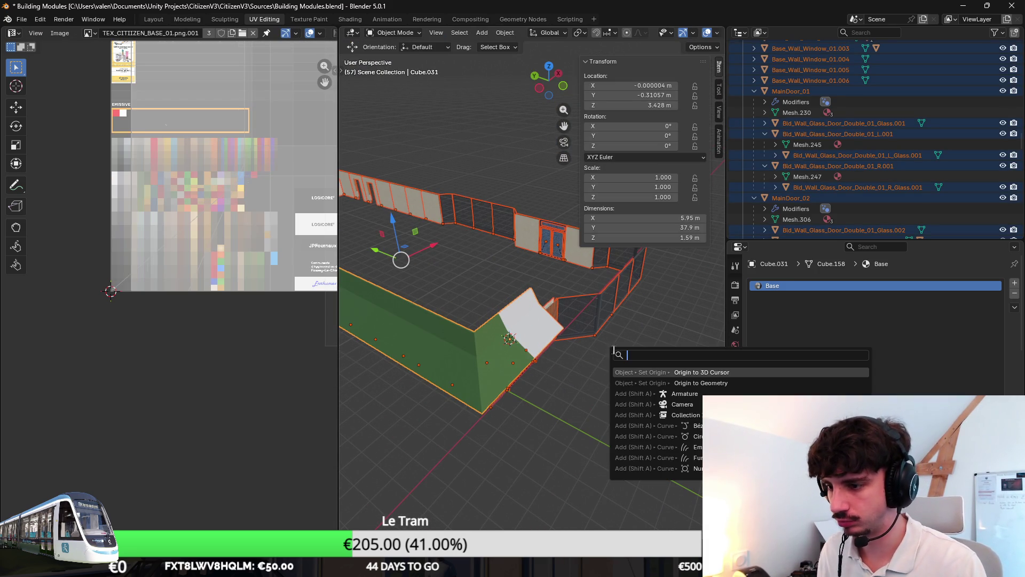
key("Escape")
left_click(480, 383)
key("Tab")
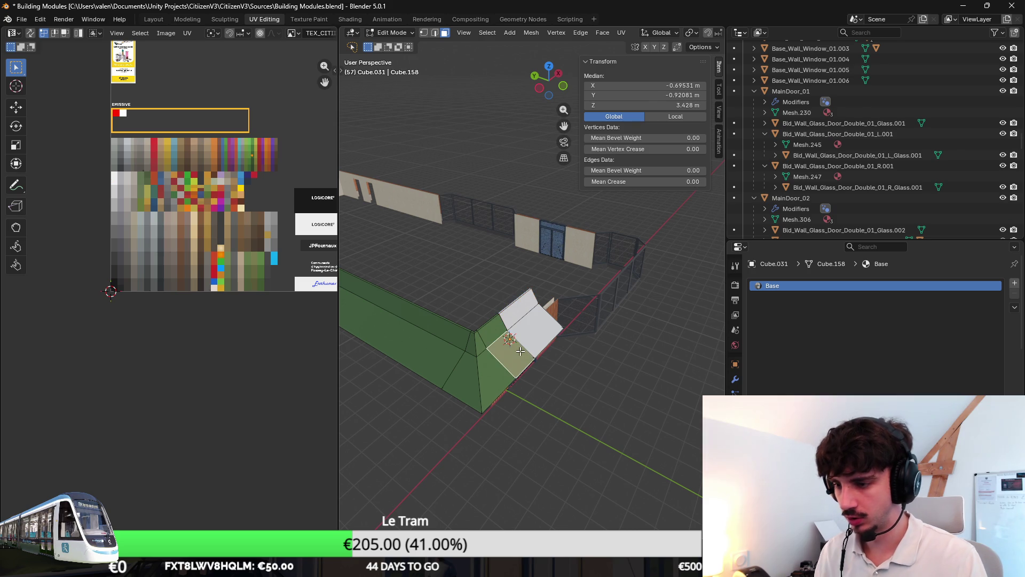
key("l")
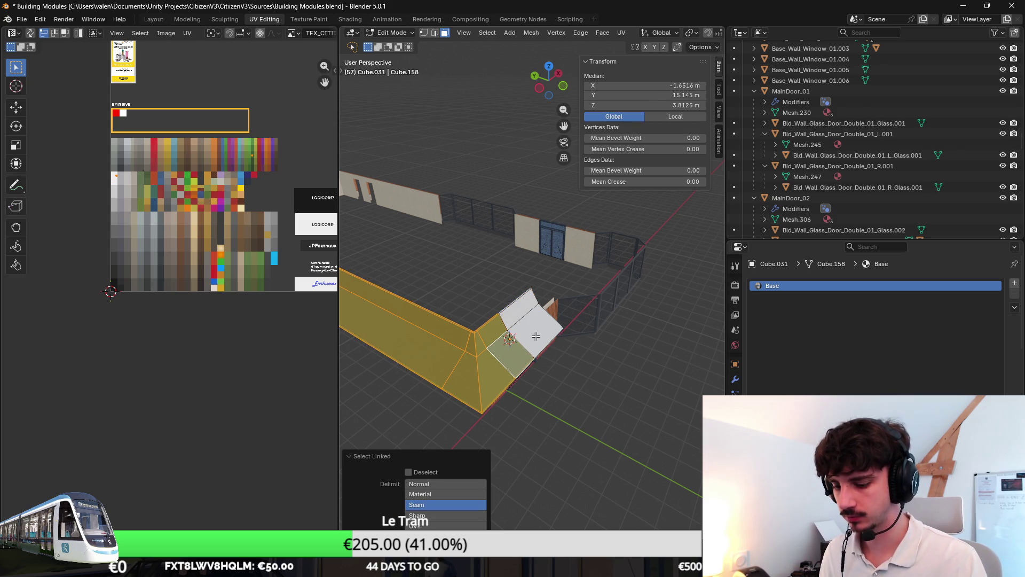
key("F3")
type("seam")
key("Return")
Step: Frame the white roof piece in Edit Mode and undo the tilted roof change
key("Tab")
mouse_move(535, 336)
middle_mouse_down()
mouse_move(529, 344)
mouse_move(526, 316)
middle_mouse_up()
key("Tab")
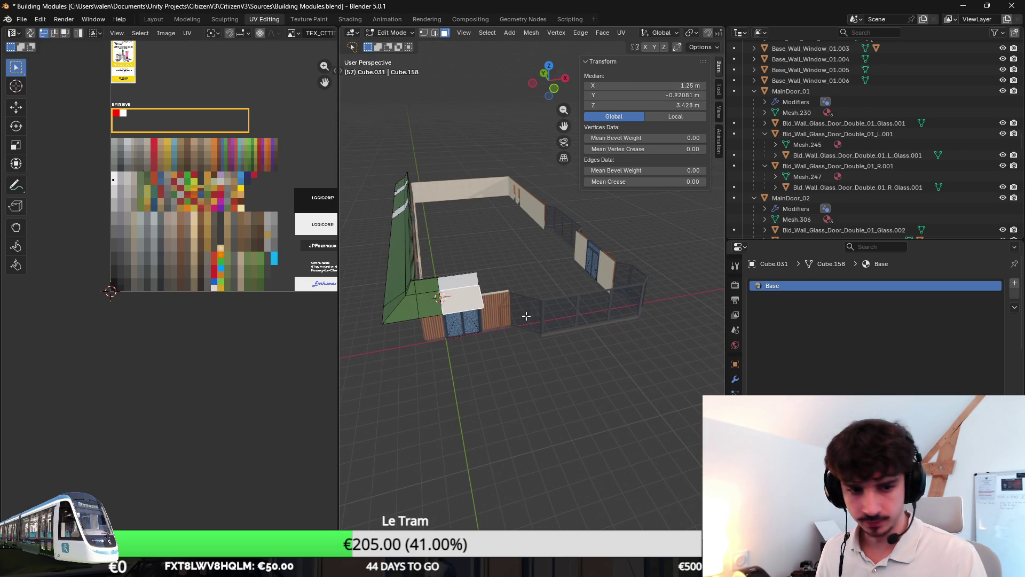
key("KP_Decimal")
key("ctrl+z")
Step: Extrude the white awning face along the front wall and shift its end along X
mouse_move(608, 309)
middle_mouse_down()
mouse_move(536, 342)
mouse_move(608, 343)
mouse_move(526, 425)
middle_mouse_up()
key("e")
left_click(694, 354)
mouse_move(694, 354)
middle_mouse_down()
mouse_move(673, 361)
mouse_move(603, 336)
mouse_move(563, 340)
middle_mouse_up()
key("g")
key("x")
left_click(683, 361)
Step: Select the whole connected awning mesh in vertex mode from the wireframe left view
key("ctrl+KP_3")
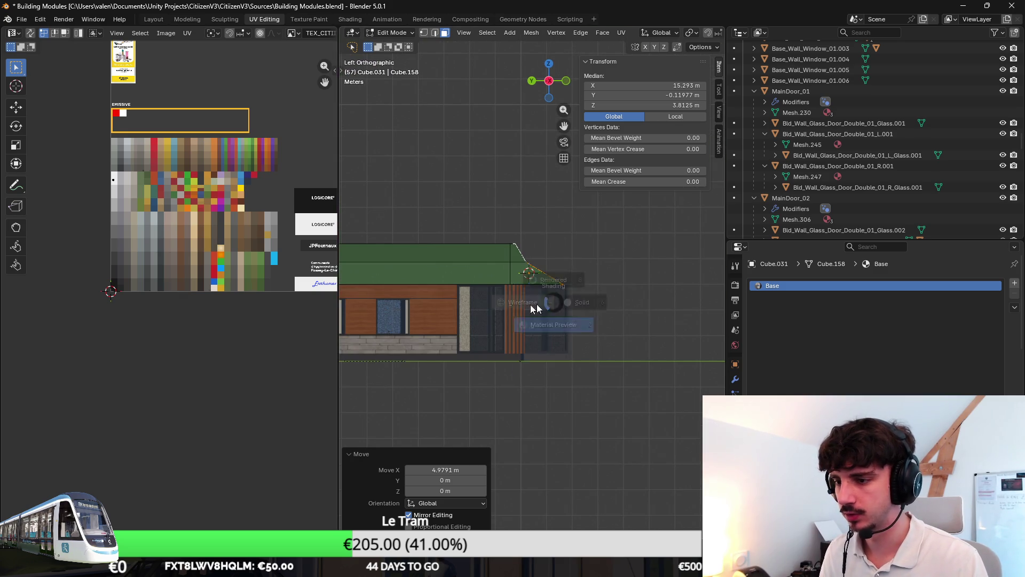
key("shift+z")
left_click(424, 33)
key("ctrl+l")
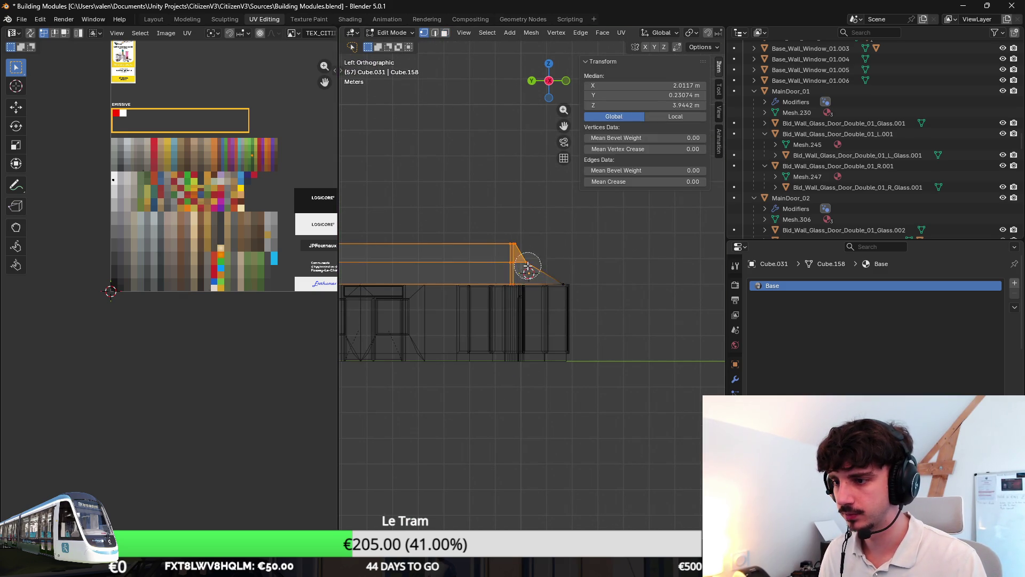
key("c")
key("Escape")
scroll(603, 305, "up", 4)
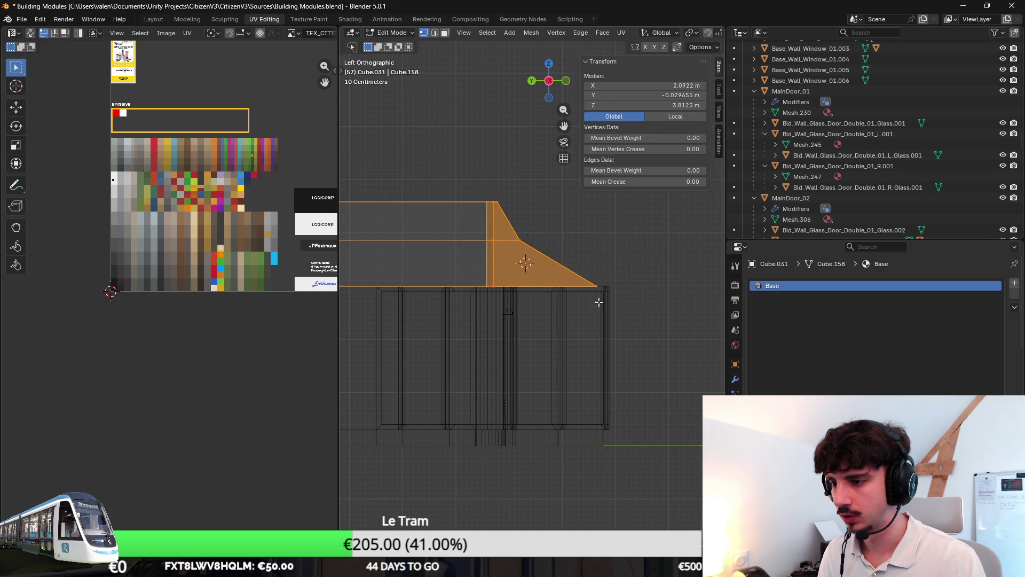
middle_click_drag(579, 293, 563, 300)
key("KP_1")
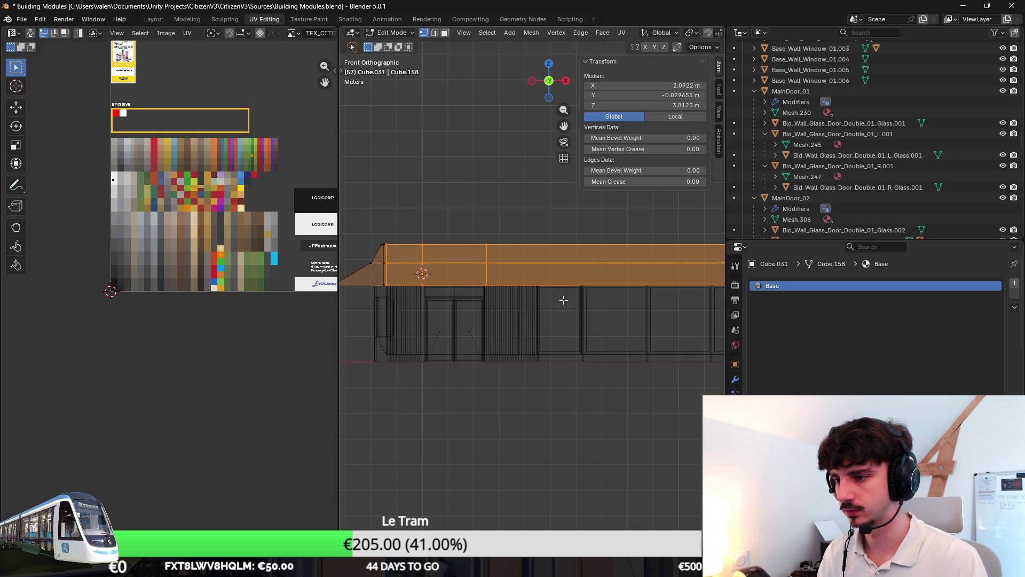
key("KP_3")
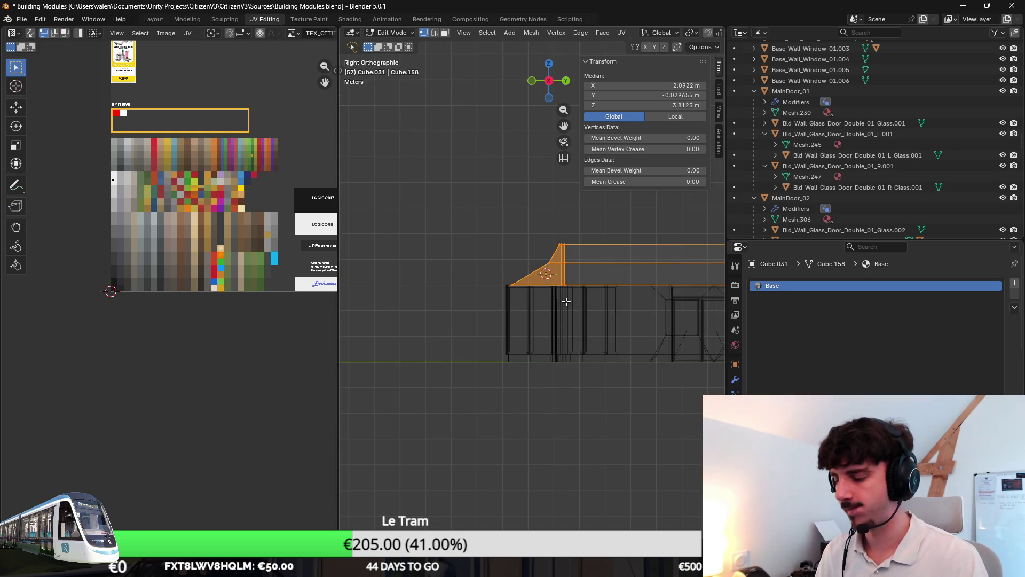
key("ctrl+KP_3")
scroll(526, 304, "up", 3)
Step: Move the awning piece about -0.44 m along Y and finish mesh editing
key("g")
key("y")
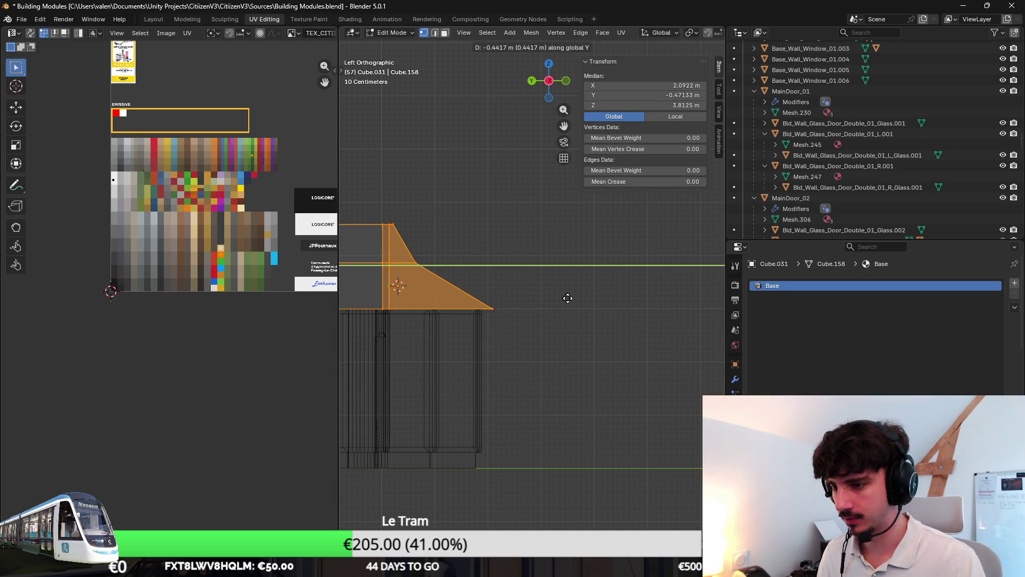
left_click(580, 293)
key("Tab")
mouse_move(586, 359)
middle_mouse_down()
mouse_move(511, 349)
mouse_move(582, 304)
mouse_move(657, 356)
mouse_move(617, 373)
mouse_move(619, 357)
mouse_move(665, 358)
mouse_move(507, 368)
mouse_move(627, 359)
mouse_move(522, 339)
mouse_move(483, 359)
middle_mouse_up()
key("Tab")
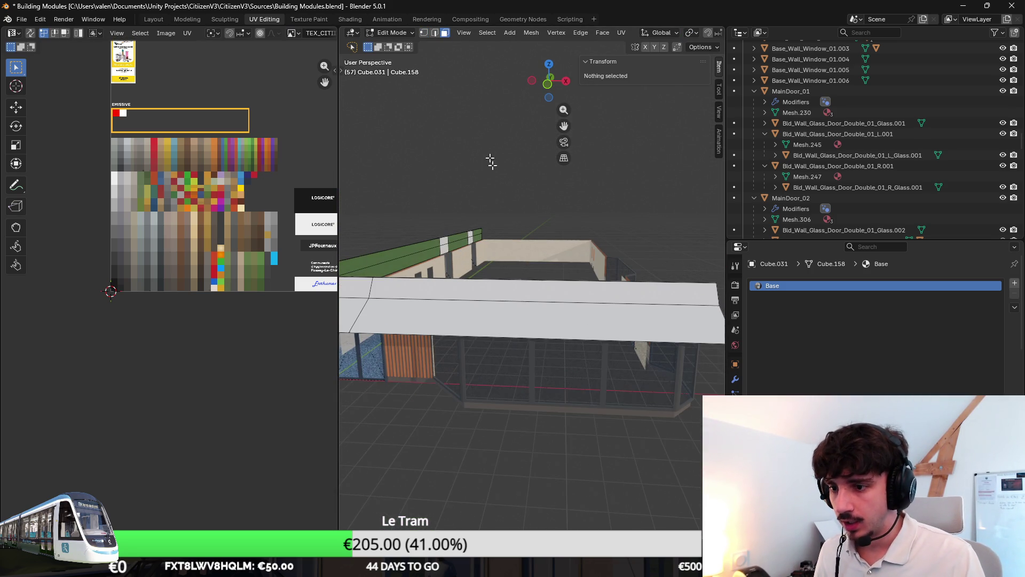
Step: In wireframe, select the linked roof slab pieces and place them on the green palette swatch
scroll(459, 75, "down", 3)
key("shift+z")
key("l")
scroll(217, 207, "up", 3)
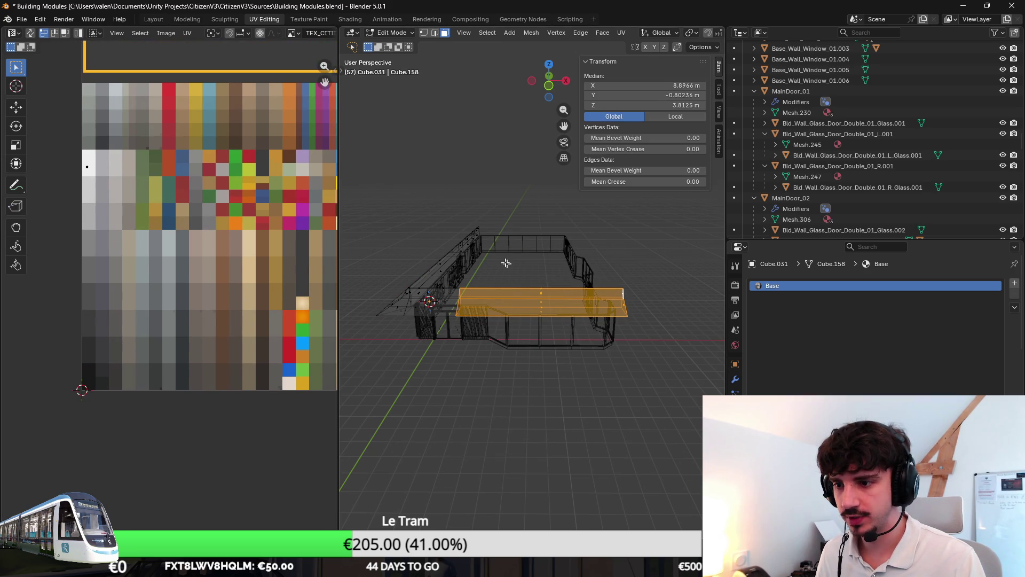
left_click(445, 258)
middle_click_drag(233, 237, 208, 253)
scroll(208, 253, "down", 1)
left_click(488, 288)
key("l")
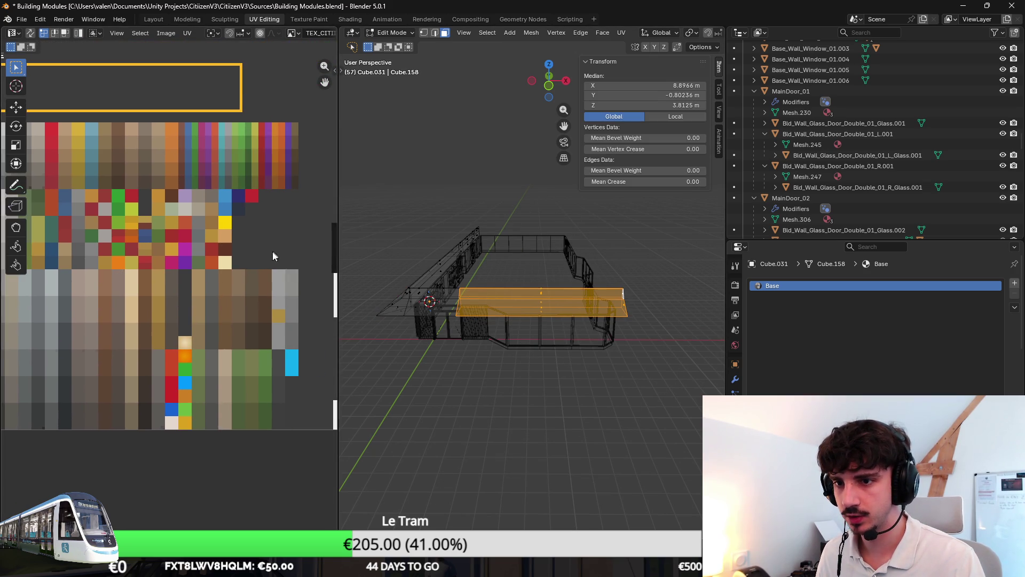
scroll(227, 275, "down", 2)
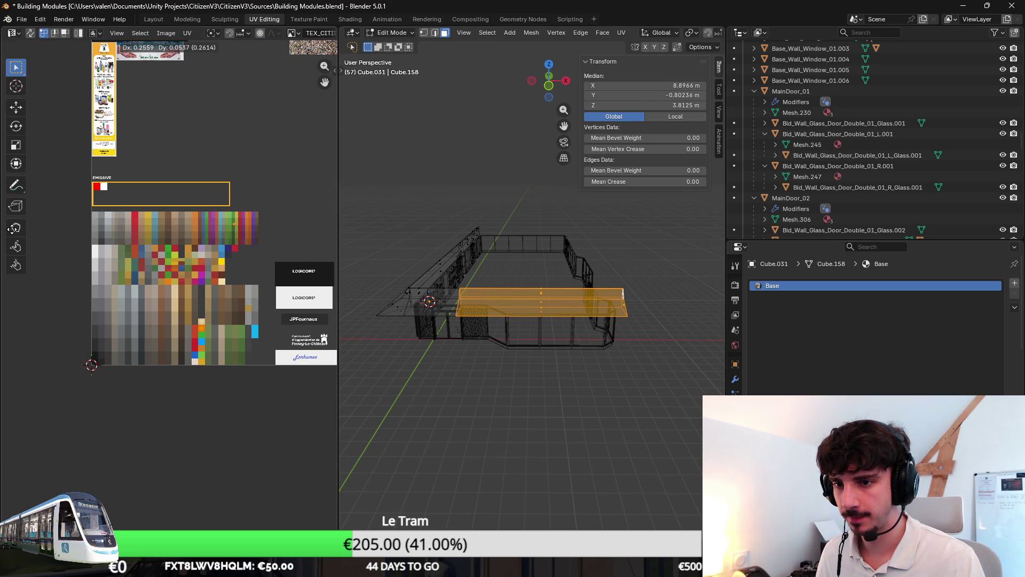
Step: Return to solid Object Mode, select the awning object and switch to the Modeling workspace
key("Tab")
key("shift+z")
scroll(587, 395, "up", 5)
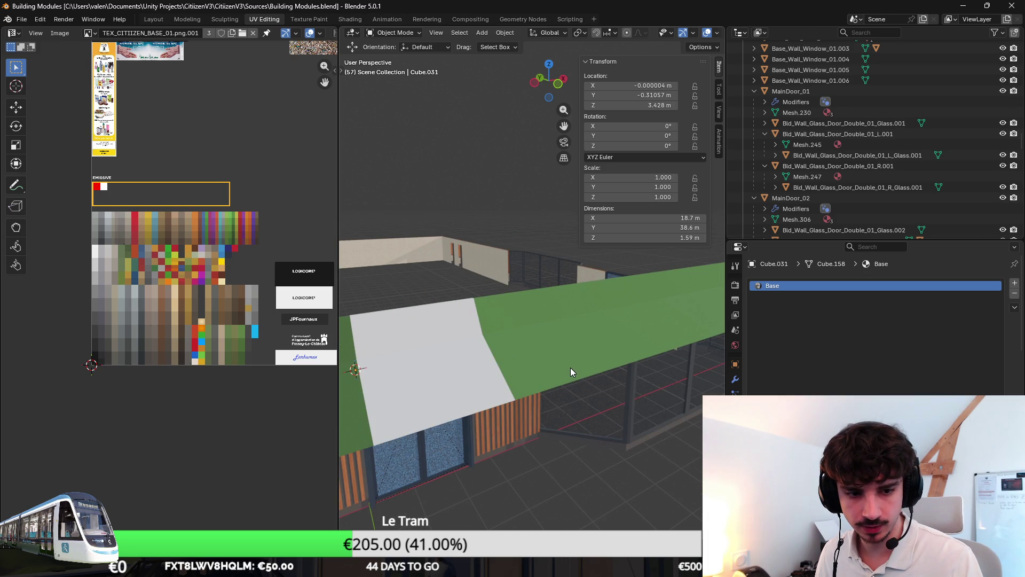
scroll(629, 341, "down", 2)
middle_click_drag(622, 344, 517, 348)
left_click(517, 348)
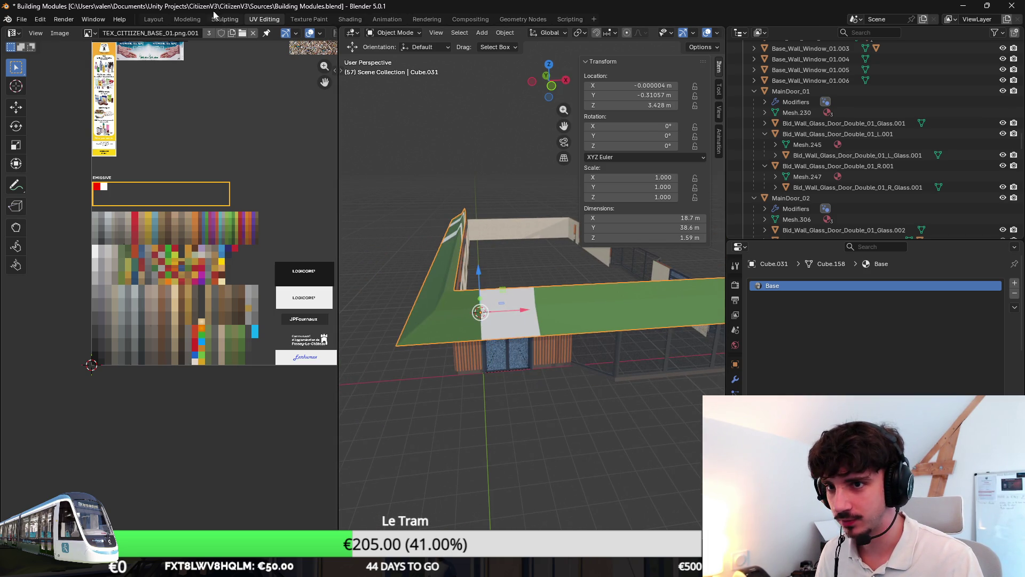
left_click(186, 19)
middle_click_drag(344, 178, 475, 261)
scroll(459, 264, "up", 3)
scroll(442, 270, "down", 5)
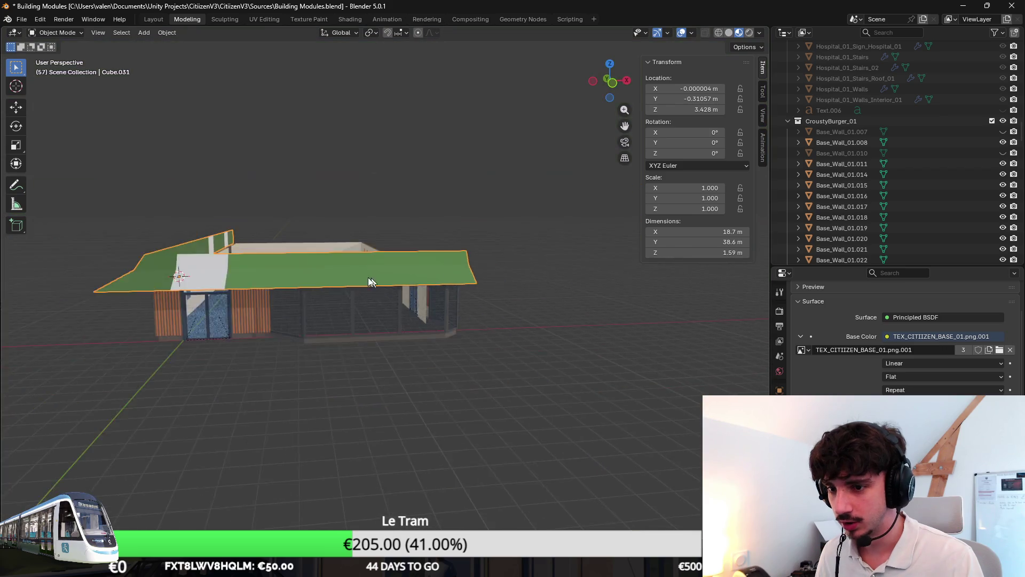
Step: Select the awning's triangular end face in Edit Mode
middle_click_drag(418, 281, 379, 367)
key("Tab")
left_click(556, 352)
middle_click_drag(582, 428, 463, 374)
left_click(151, 321)
mouse_move(155, 323)
middle_mouse_down()
mouse_move(274, 342)
mouse_move(205, 324)
mouse_move(263, 318)
middle_mouse_up()
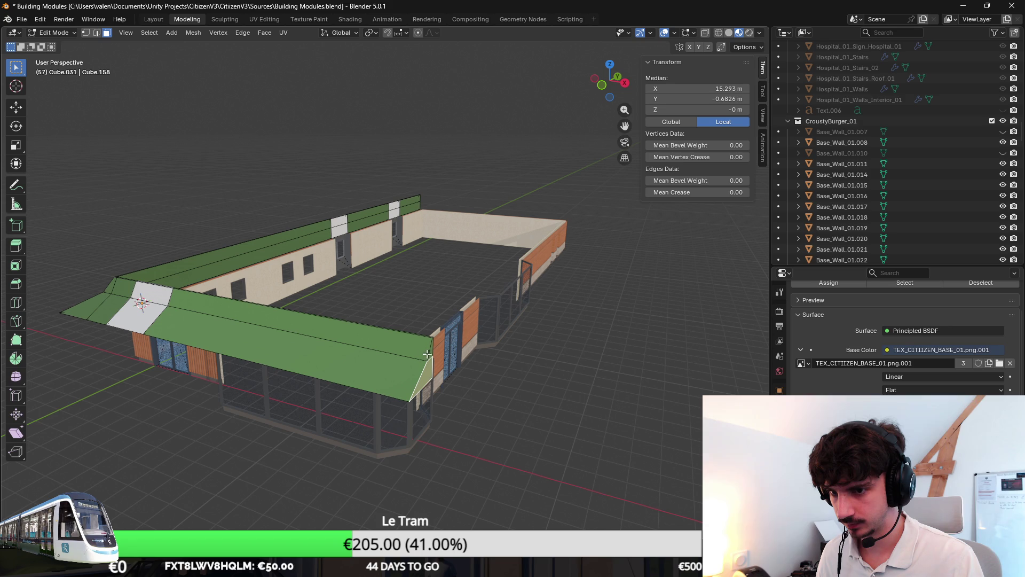
left_click(396, 350)
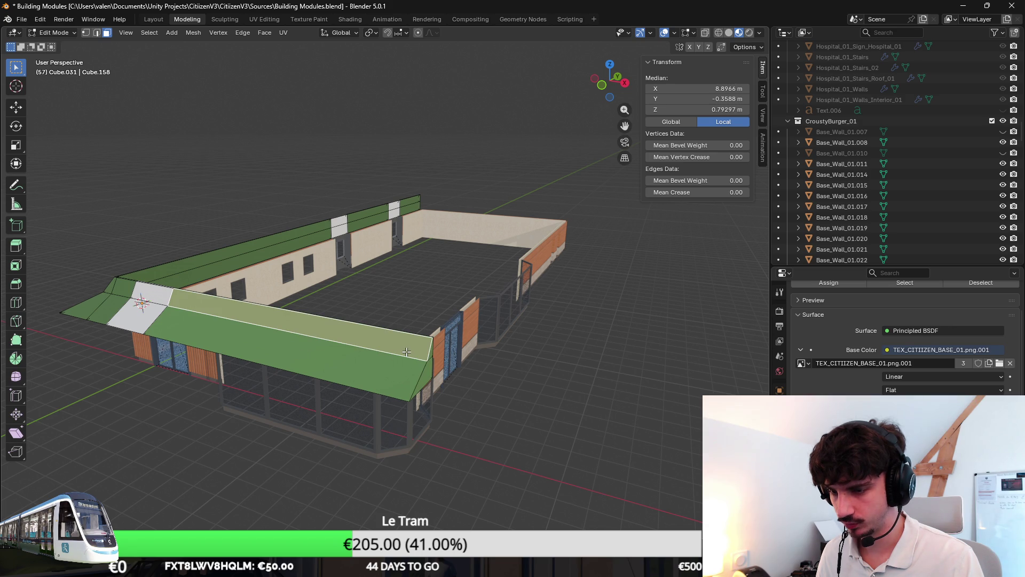
left_click(426, 371)
mouse_move(426, 371)
middle_mouse_down()
mouse_move(487, 367)
mouse_move(519, 296)
mouse_move(579, 231)
middle_mouse_up()
scroll(519, 296, "up", 5)
Step: Duplicate the end face, rotate the copy 90° about Z and place it beside the second side
key("shift+d")
key("Escape")
type("rz")
type("90")
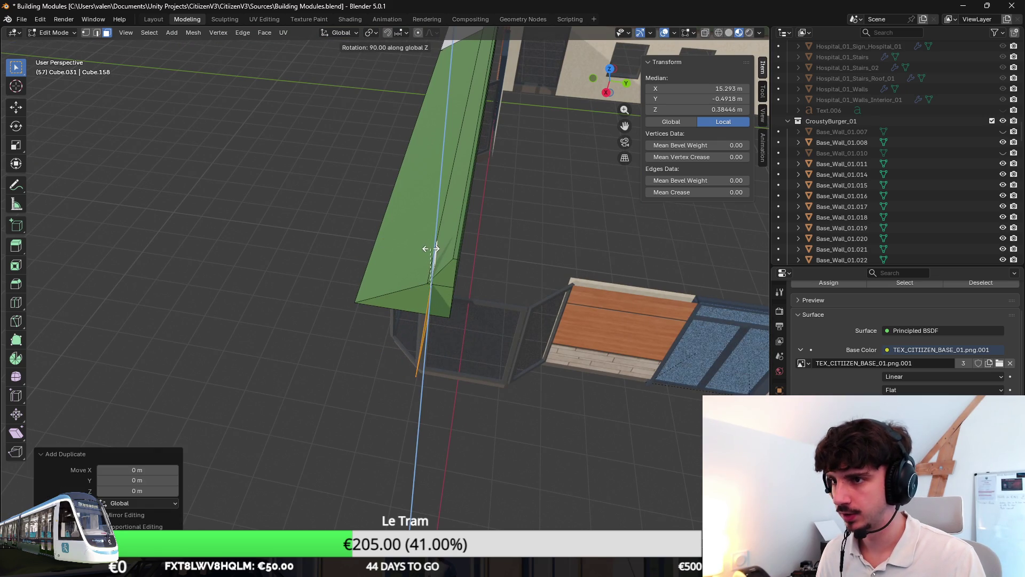
key("Return")
key("KP_7")
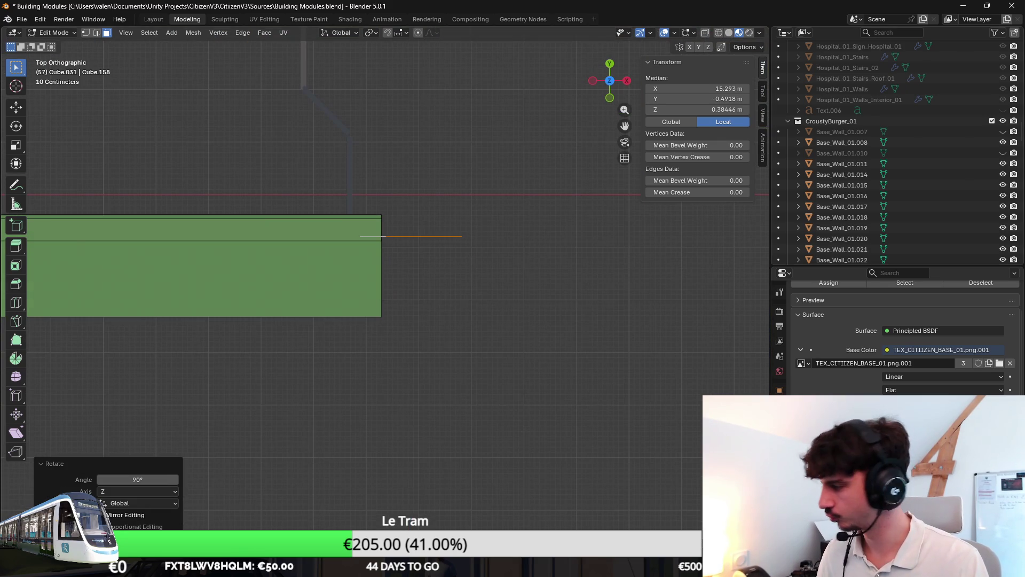
mouse_move(533, 271)
middle_mouse_down("shift")
mouse_move(495, 347)
mouse_move(551, 350)
middle_mouse_up("shift")
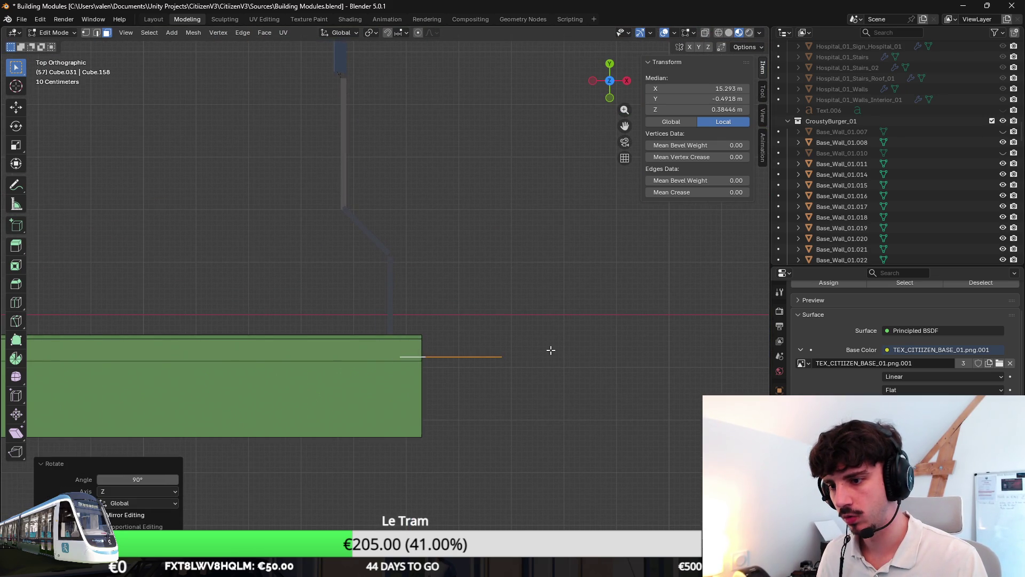
key("g")
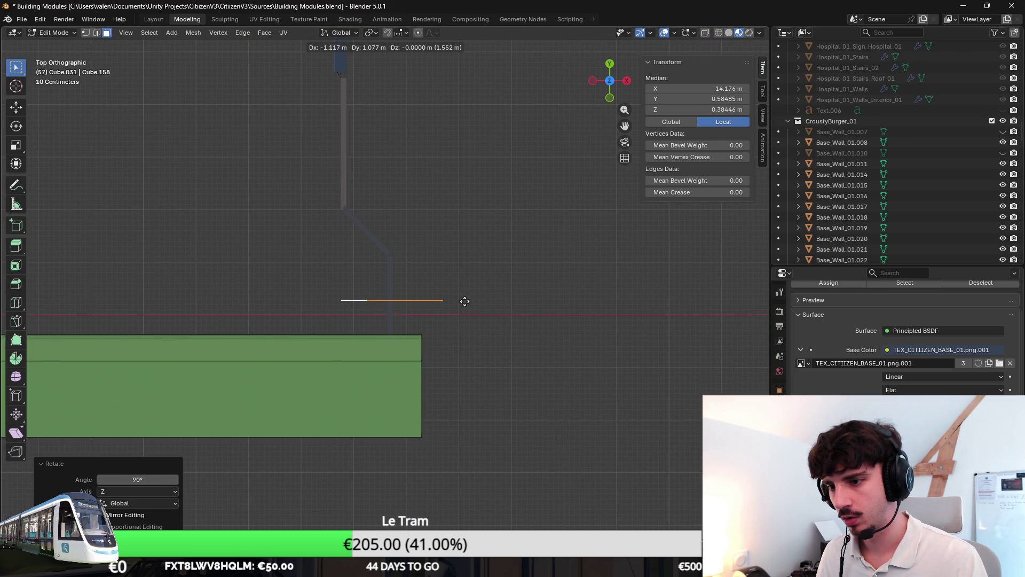
left_click(465, 301)
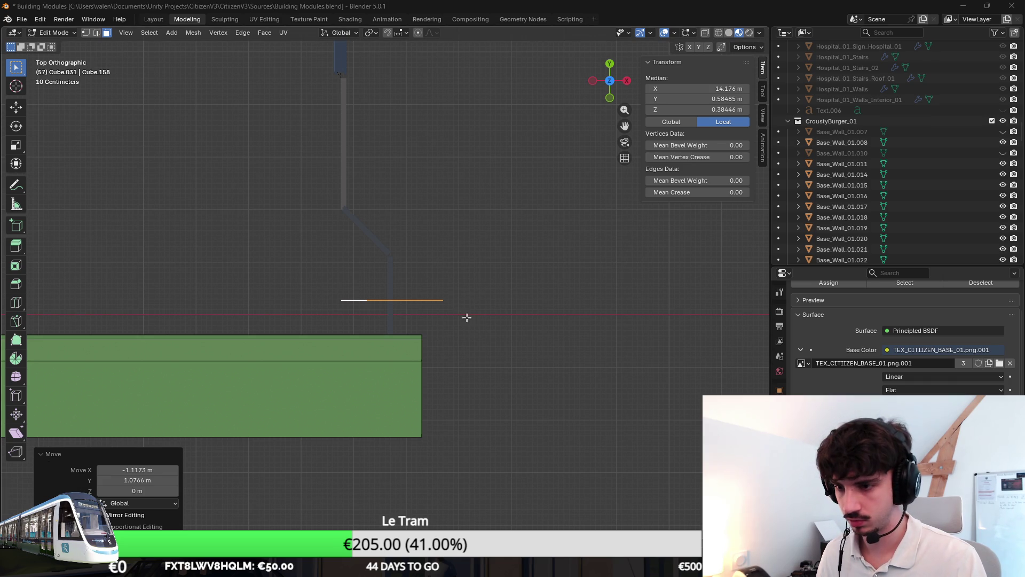
Step: Circle-select the copied awning piece in wireframe and slide its end edge inward
middle_click_drag(461, 311, 506, 315, "shift")
left_click(529, 385)
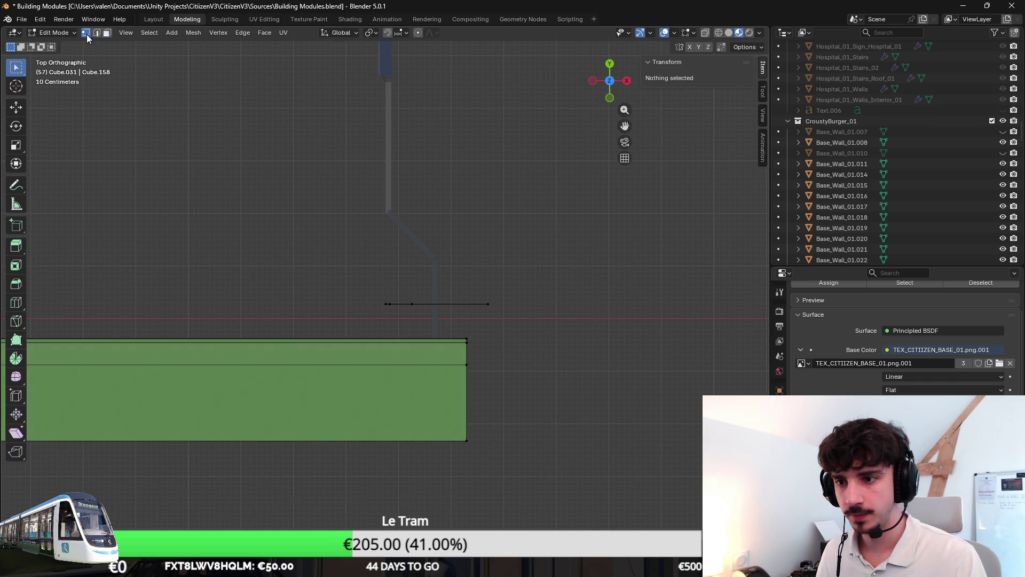
key("c")
key("Escape")
key("shift+z")
key("c")
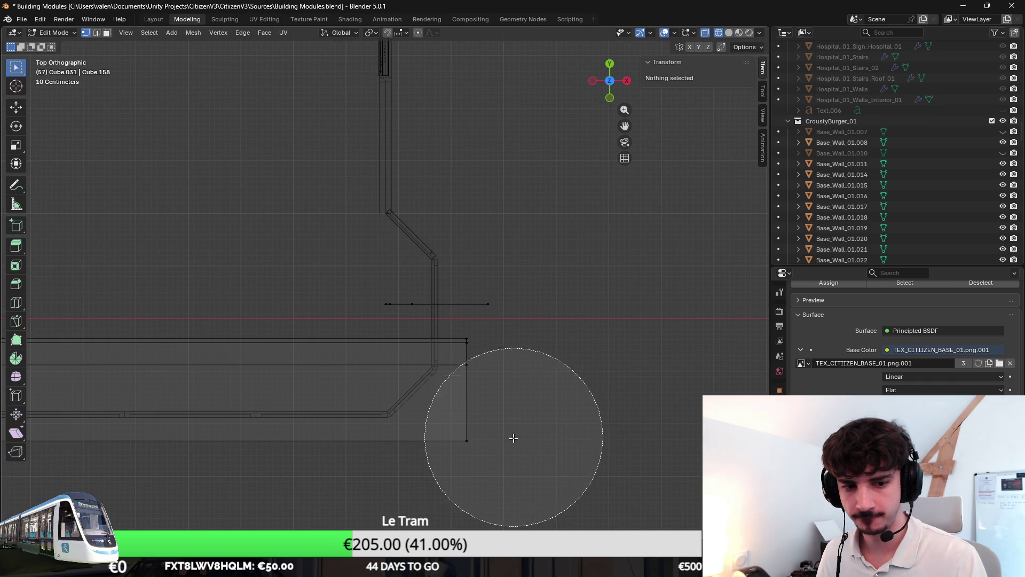
left_click_drag(505, 444, 469, 423)
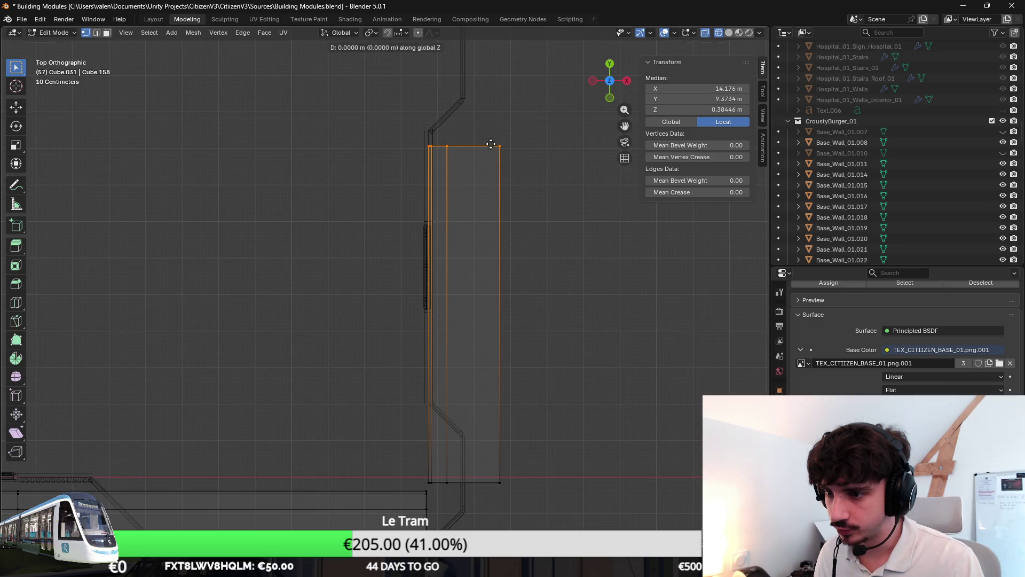
left_click(513, 288)
scroll(488, 318, "up", 3)
key("g")
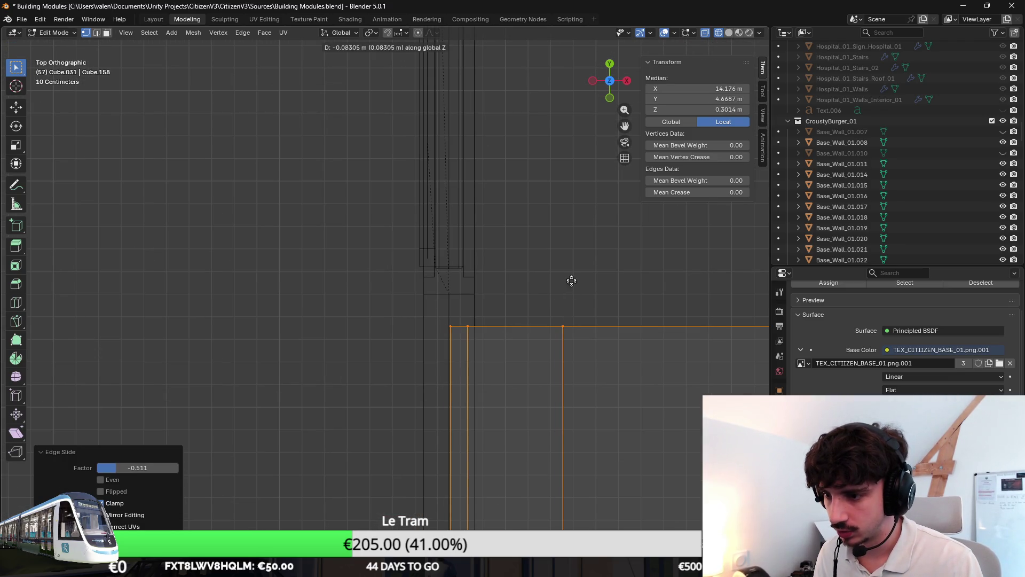
right_click(581, 305)
Step: From the top view, move the copied piece along Y twice to line it up with the corner
mouse_move(595, 304)
middle_mouse_down()
mouse_move(524, 252)
mouse_move(524, 201)
middle_mouse_up()
key("KP_1")
scroll(447, 291, "up", 5)
mouse_move(446, 290)
middle_mouse_down()
mouse_move(441, 258)
mouse_move(456, 265)
middle_mouse_up()
key("KP_7")
key("g")
key("y")
left_click(416, 274)
scroll(416, 275, "up", 3)
key("g")
key("y")
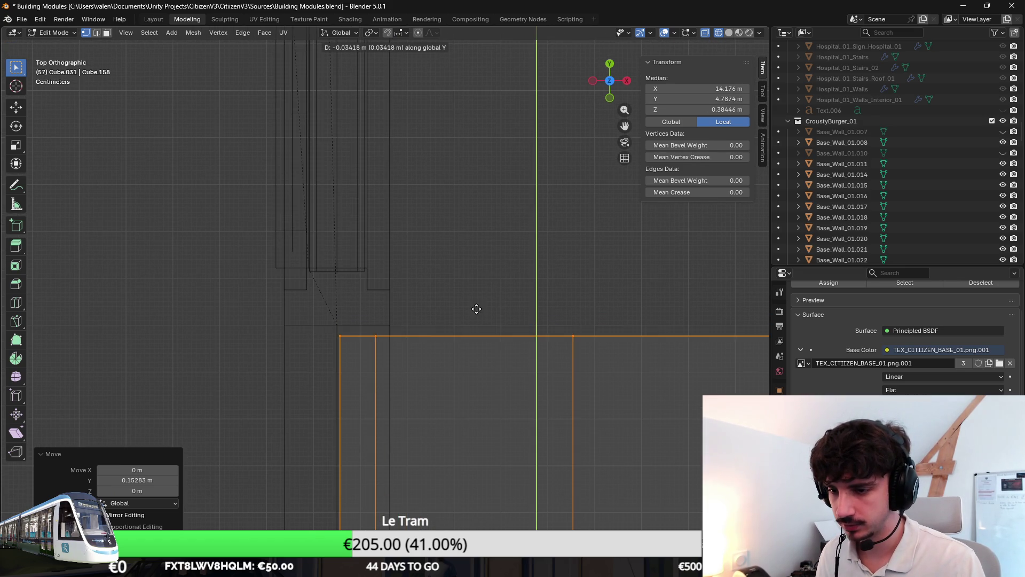
left_click(479, 298)
scroll(483, 297, "down", 4)
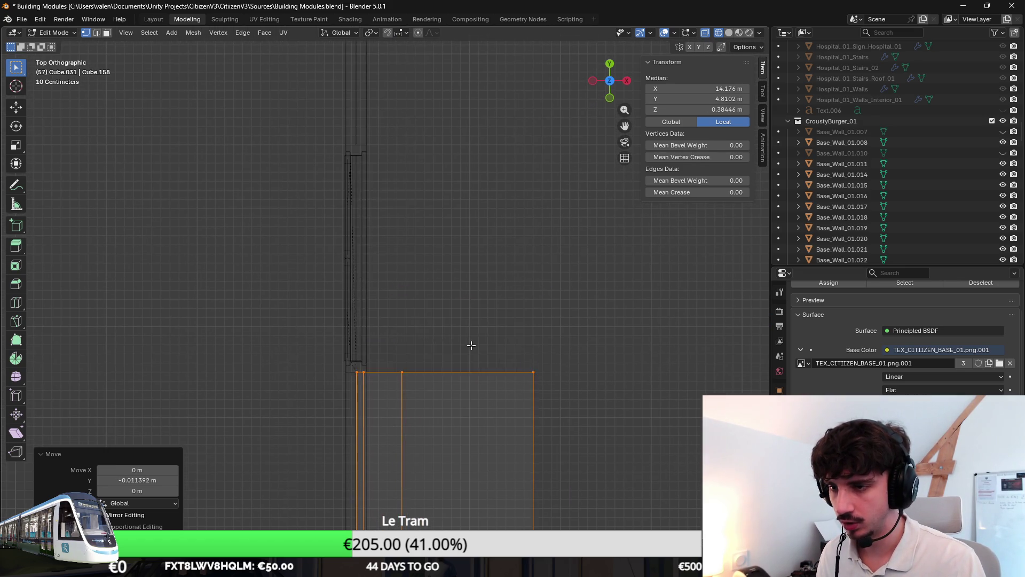
Step: Extrude the copy's end along the second side, adjust it along Y, and save the file
key("e")
left_click(460, 332)
key("g")
key("y")
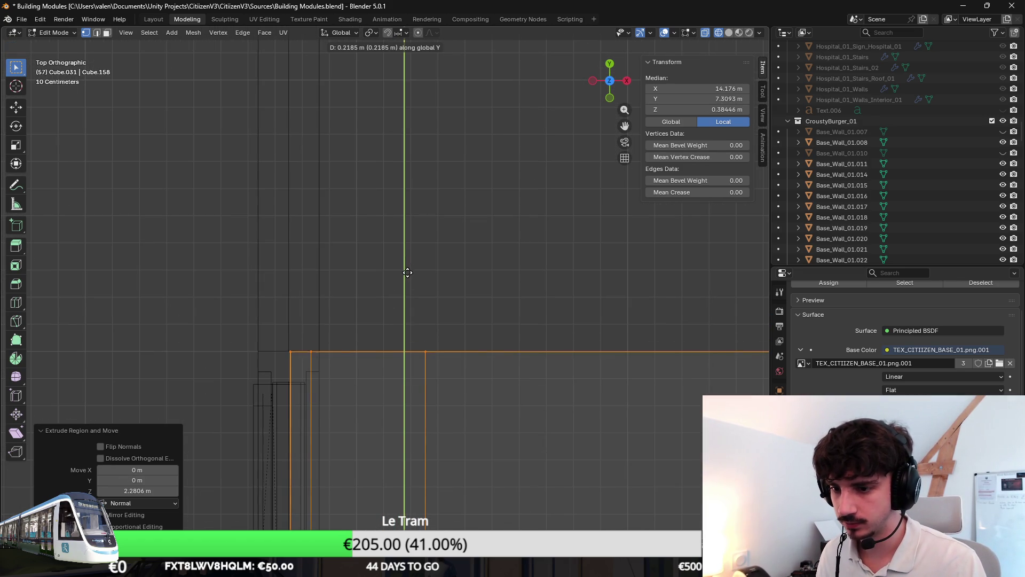
left_click(408, 272)
mouse_move(407, 272)
middle_mouse_down()
mouse_move(503, 355)
mouse_move(402, 289)
middle_mouse_up()
key("ctrl+s")
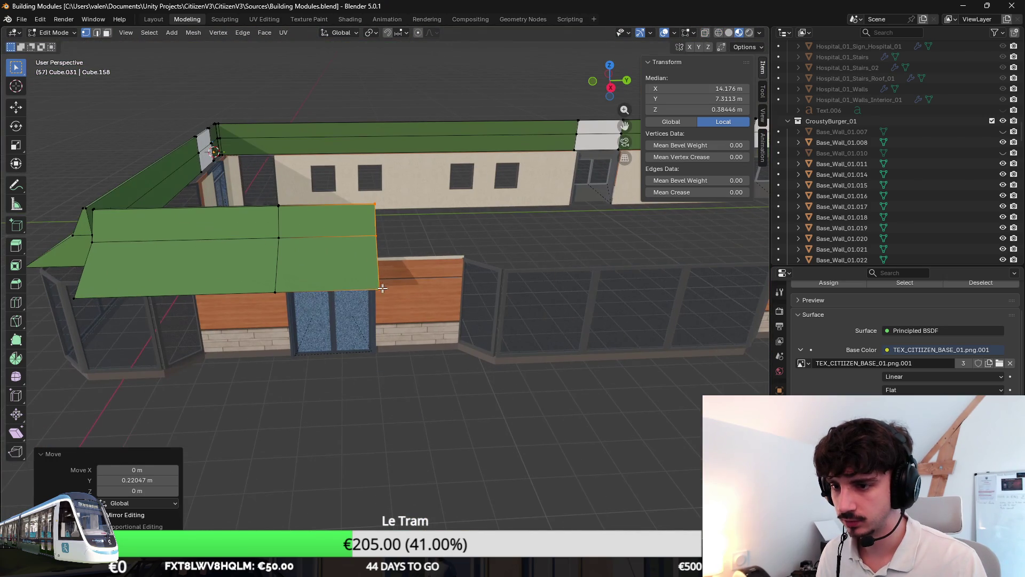
Step: Select the new awning faces without the top strip and switch to the UV Editing workspace
key("3")
key("shift+z")
key("c")
left_click_drag(407, 270, 376, 241)
key("alt+a")
left_click(393, 268)
key("Escape")
mouse_move(385, 242)
middle_mouse_down("shift")
mouse_move(526, 305)
mouse_move(503, 297)
mouse_move(404, 380)
middle_mouse_up("shift")
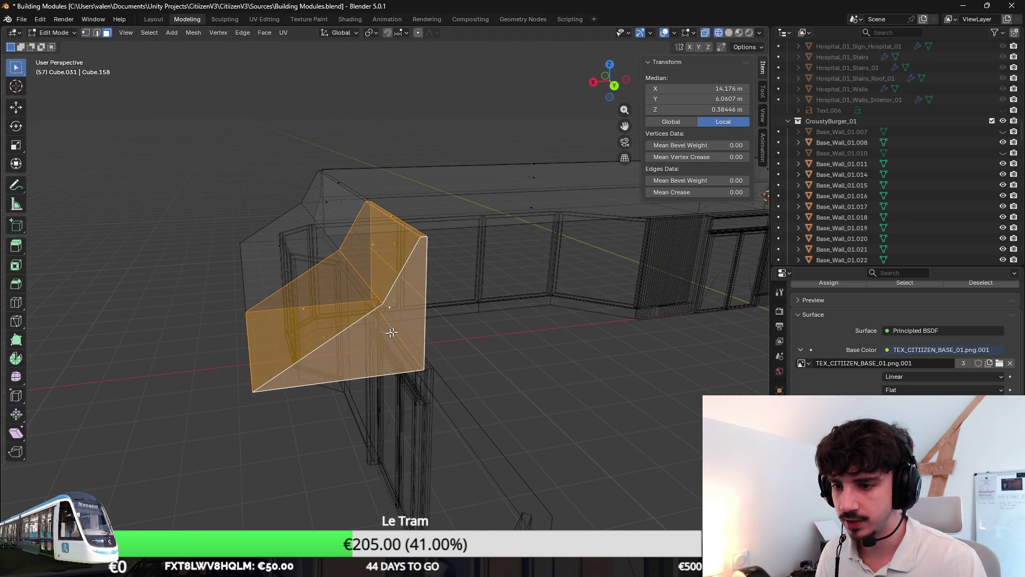
scroll(370, 339, "up", 3)
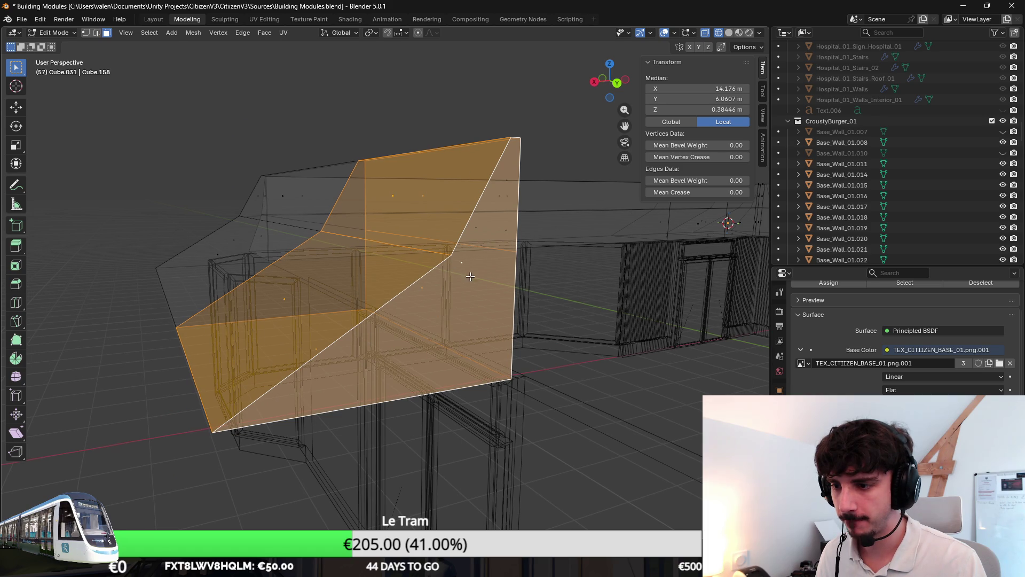
scroll(464, 266, "down", 3)
mouse_move(442, 299)
middle_mouse_down()
mouse_move(415, 338)
mouse_move(352, 251)
middle_mouse_up()
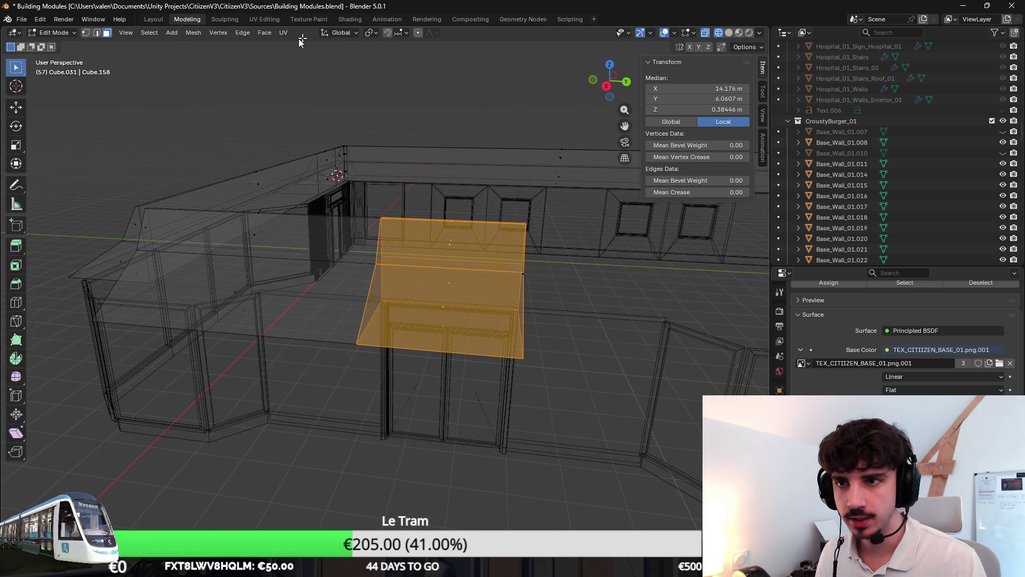
left_click(264, 20)
scroll(167, 297, "up", 2)
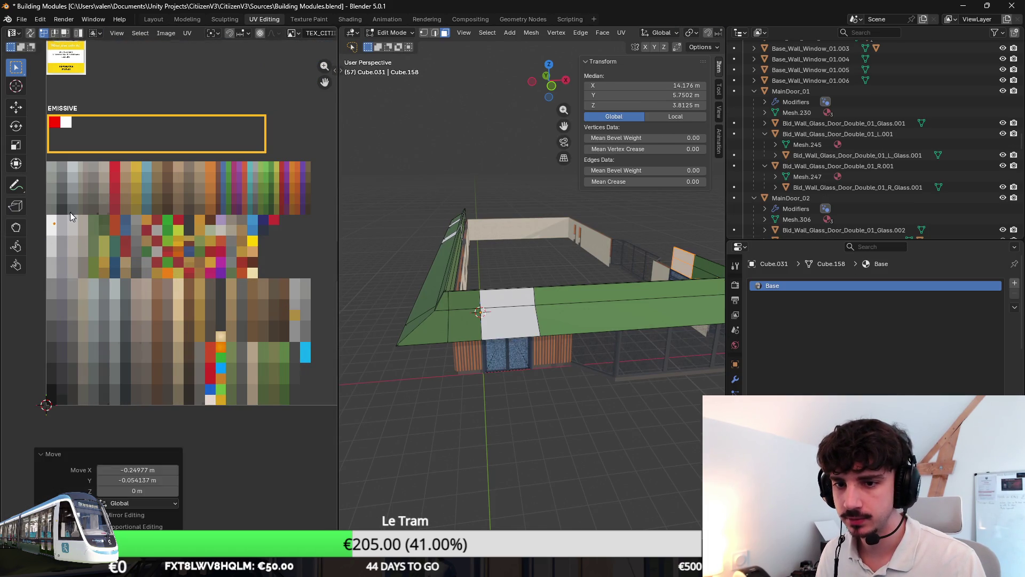
Step: Re-enter editing on the awning and select its long face in wireframe view
key("Tab")
mouse_move(570, 372)
middle_mouse_down()
mouse_move(520, 325)
mouse_move(457, 342)
mouse_move(577, 356)
middle_mouse_up()
key("Tab")
key("e")
left_click(465, 342)
key("shift+z")
left_click(457, 342)
left_click(580, 386)
left_click(463, 379)
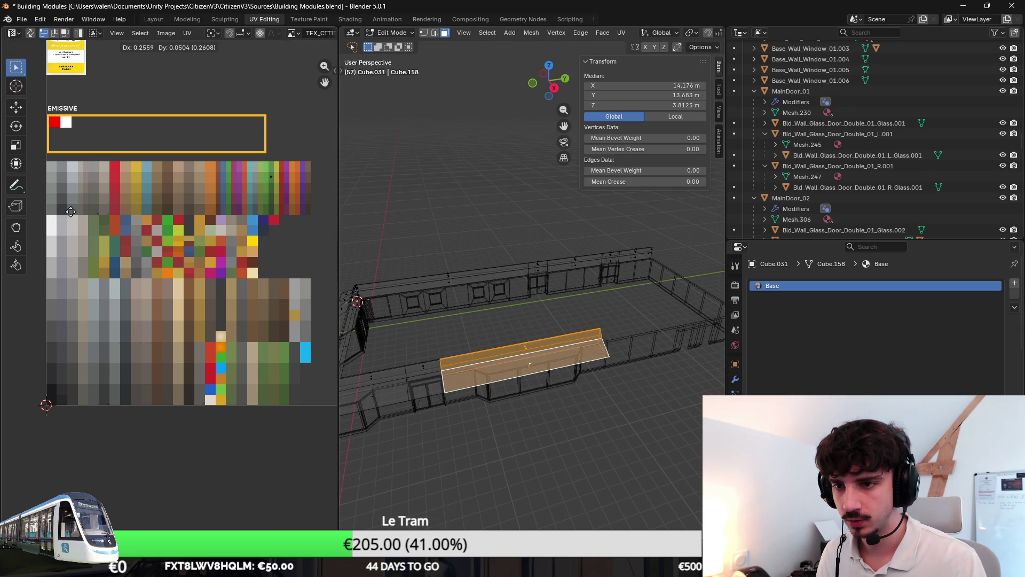
Step: Restore solid display, pick an awning roof face, and return to the Modeling workspace
key("Tab")
key("shift+z")
key("Tab")
middle_click_drag(632, 434, 453, 310)
left_click(453, 311)
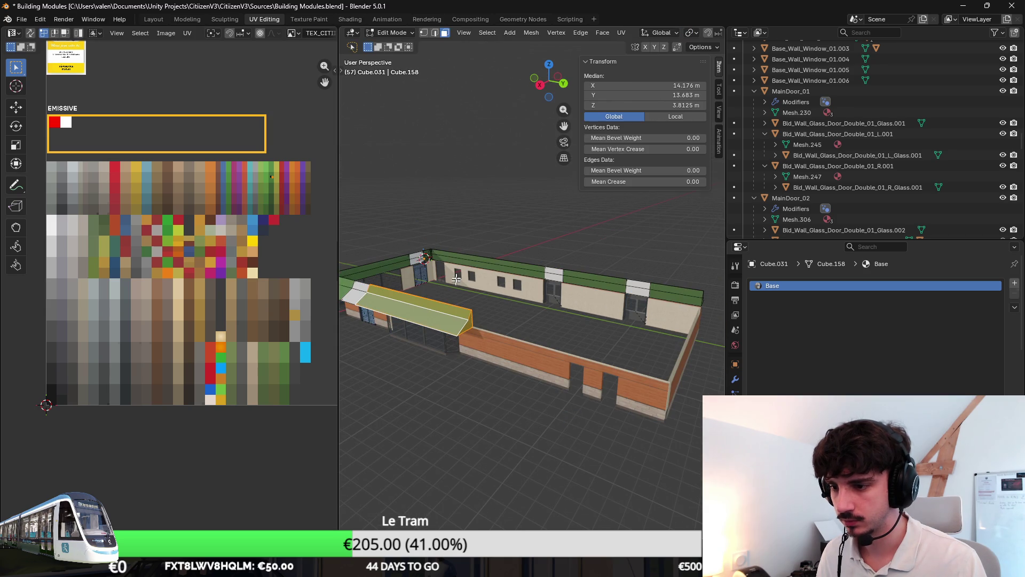
key("Tab")
left_click(187, 19)
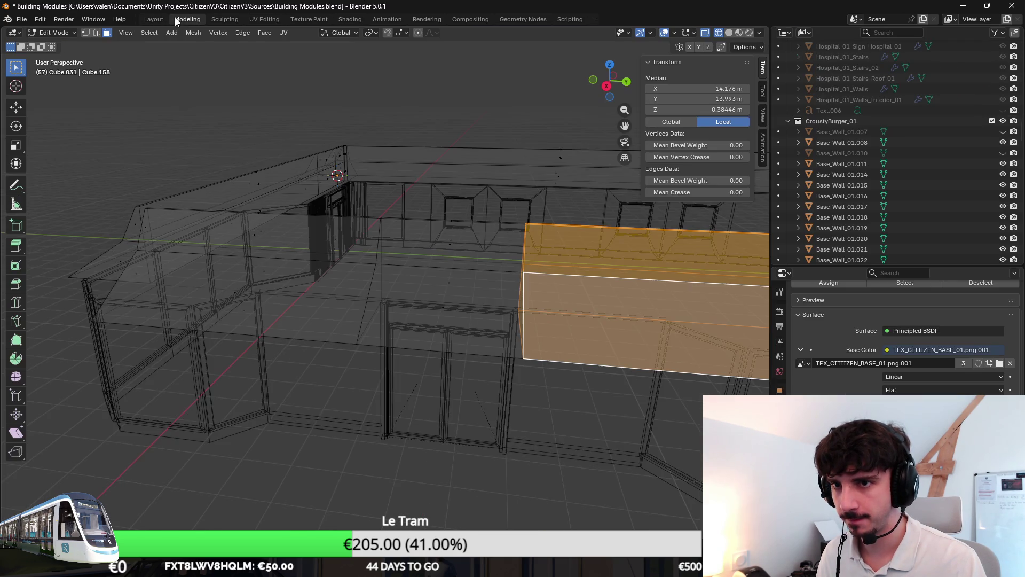
Step: Select the awning's end face and view it from Top view
key("shift+z")
middle_click_drag(491, 430, 520, 370)
left_click(437, 231)
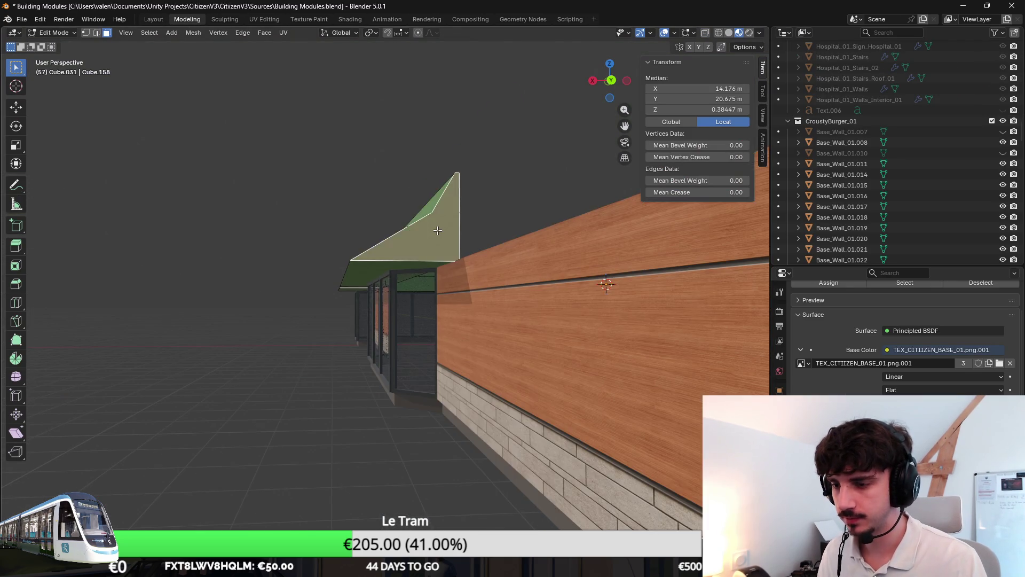
key("KP_Decimal")
middle_click_drag(535, 270, 558, 383)
key("KP_7")
scroll(454, 309, "down", 8)
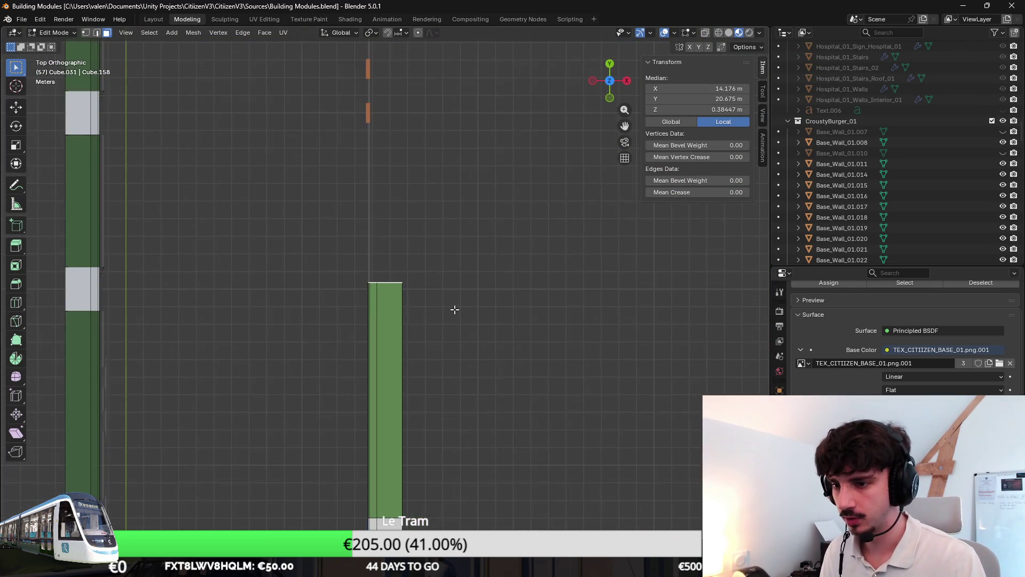
middle_click_drag(453, 309, 501, 396, "shift")
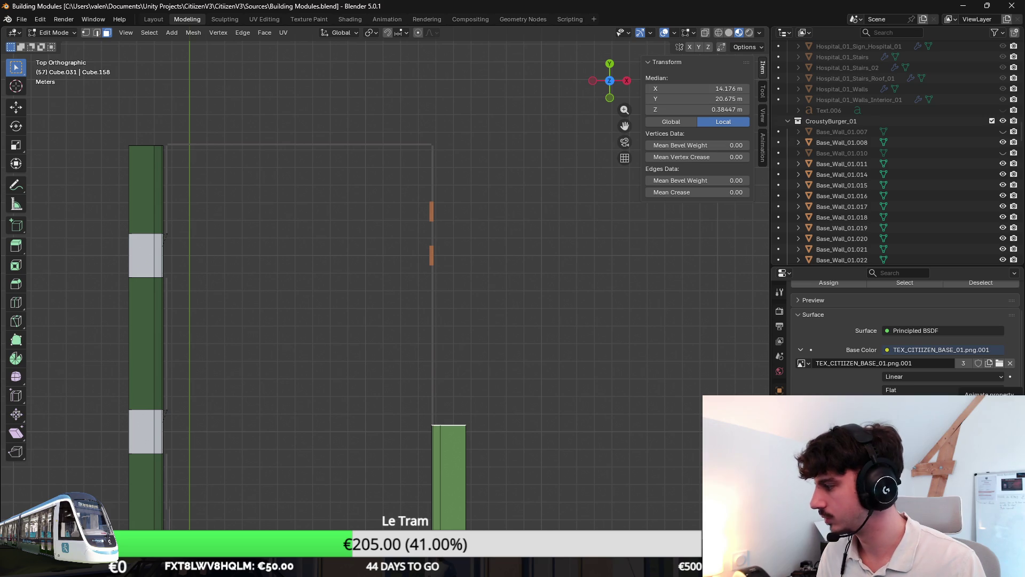
Step: Extend the awning end face about 15.86 m along Y and return to Object Mode
key("g")
key("y")
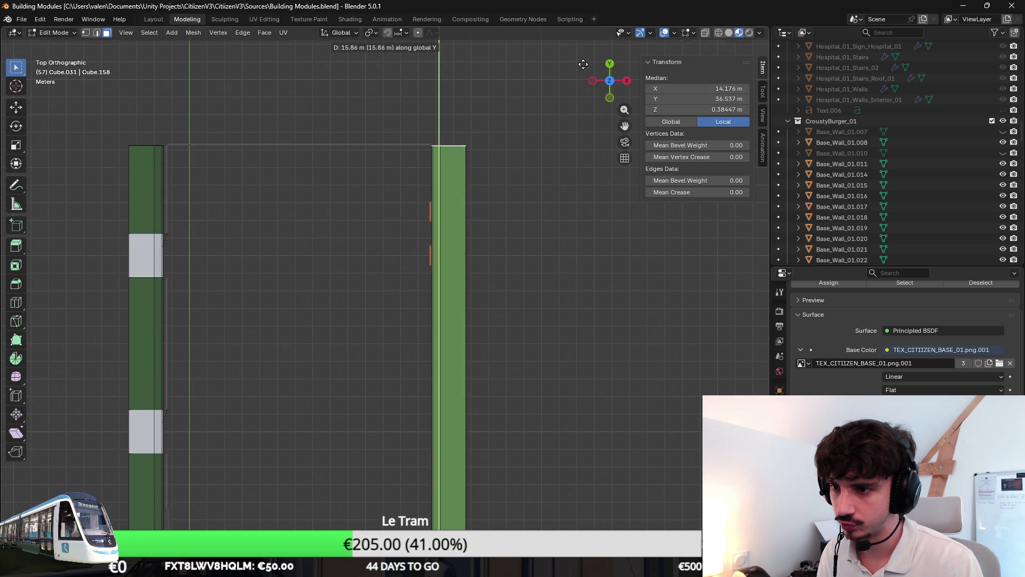
left_click(583, 65)
middle_click_drag(583, 65, 521, 229)
scroll(522, 229, "down", 5)
key("Tab")
Step: Inspect the lengthened awning through the scene camera and from a free overhead view
mouse_move(476, 274)
middle_mouse_down()
mouse_move(544, 366)
mouse_move(480, 401)
middle_mouse_up()
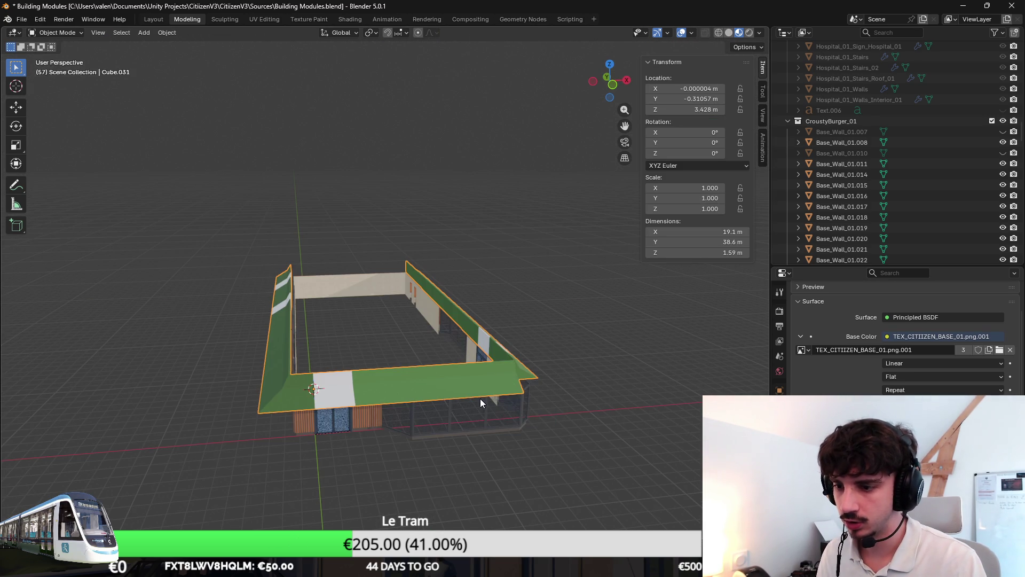
key("KP_0")
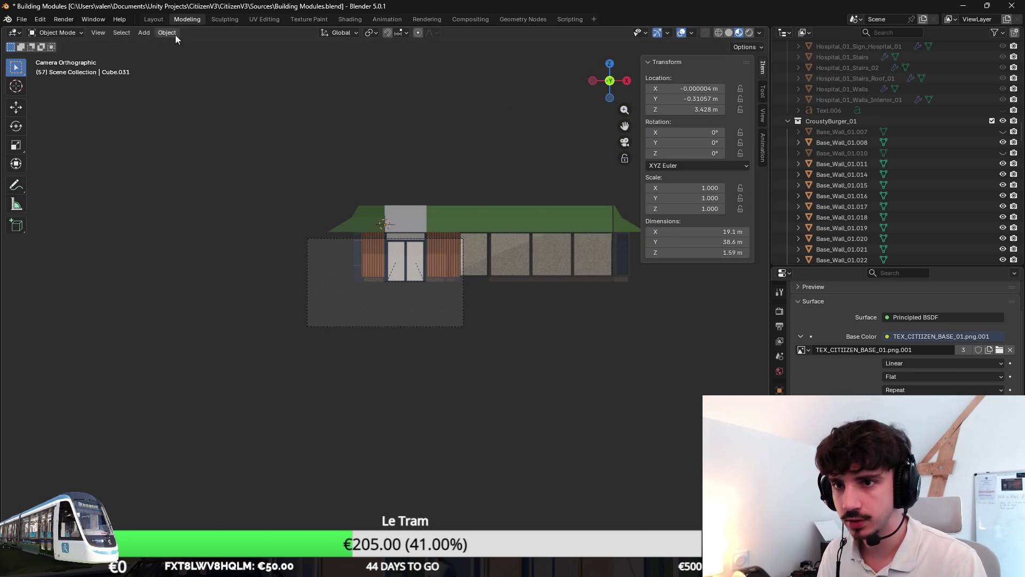
mouse_move(463, 236)
middle_mouse_down()
mouse_move(492, 277)
mouse_move(505, 260)
middle_mouse_up()
scroll(492, 277, "down", 4)
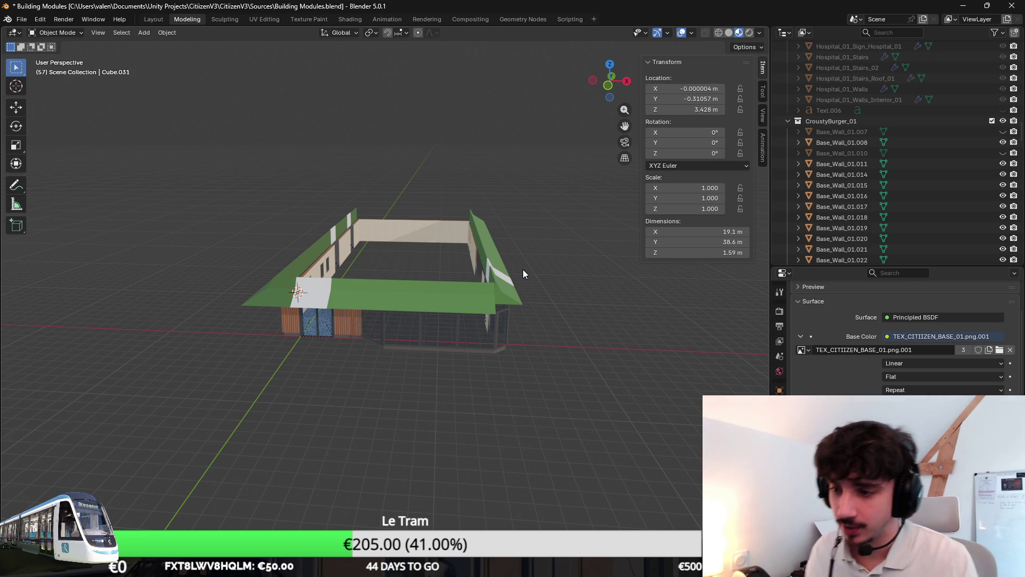
scroll(523, 269, "up", 6)
scroll(422, 416, "down", 5)
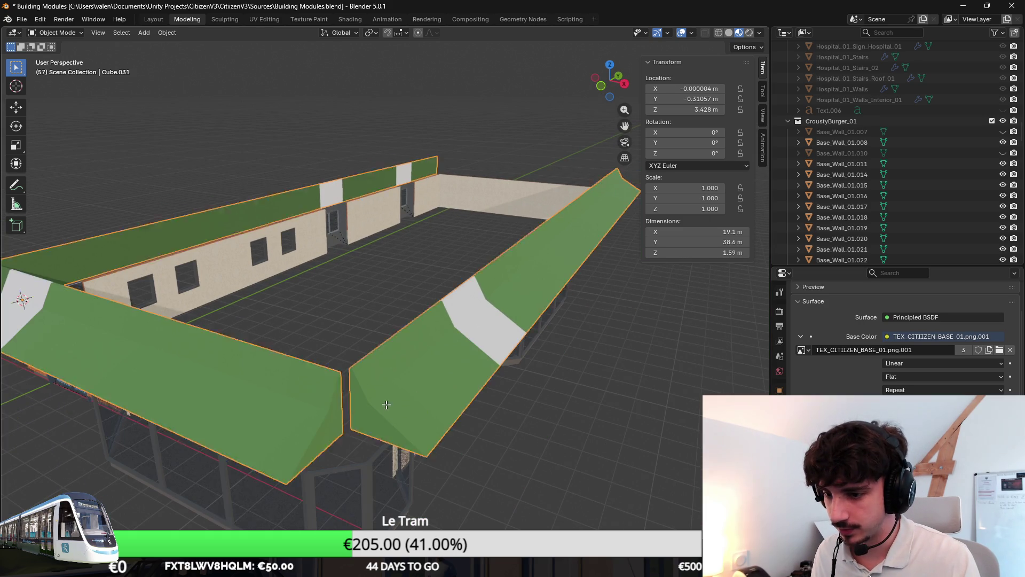
Step: Select both awning end faces and bridge them with Bridge Edge Loops
key("Tab")
left_click(340, 406)
left_click(335, 399, "shift")
right_click(487, 419)
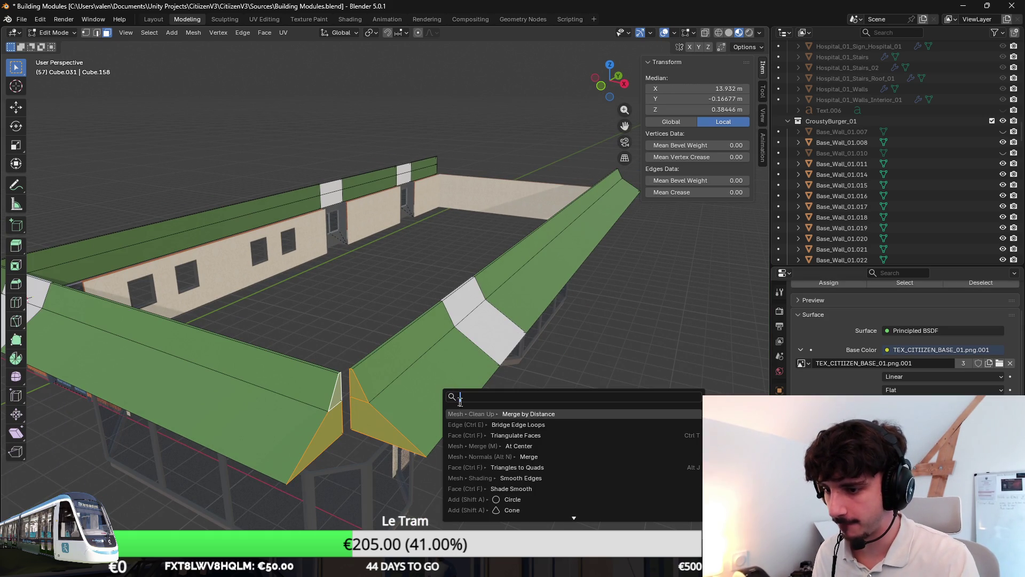
left_click(488, 419)
scroll(487, 399, "up", 3)
scroll(487, 399, "up", 2)
mouse_move(522, 383)
middle_mouse_down()
mouse_move(481, 268)
mouse_move(553, 336)
mouse_move(558, 328)
middle_mouse_up()
scroll(494, 279, "up", 2)
Step: Add a centred loop cut across the corner faces and view the corner from the top
key("ctrl+r")
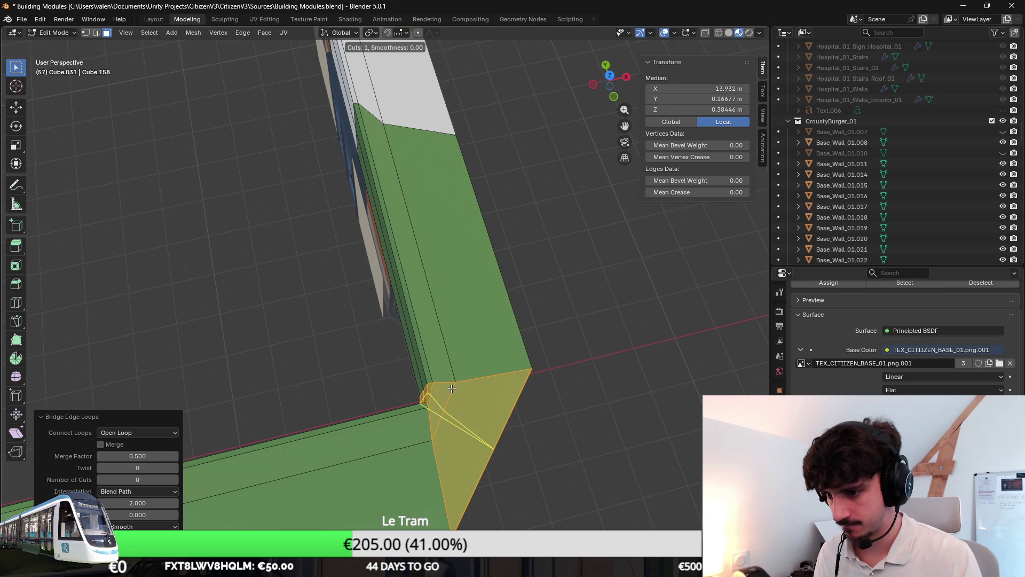
left_click(451, 388)
right_click(451, 389)
key("KP_7")
scroll(534, 380, "up", 3)
middle_click_drag(508, 383, 451, 315)
scroll(450, 316, "up", 5)
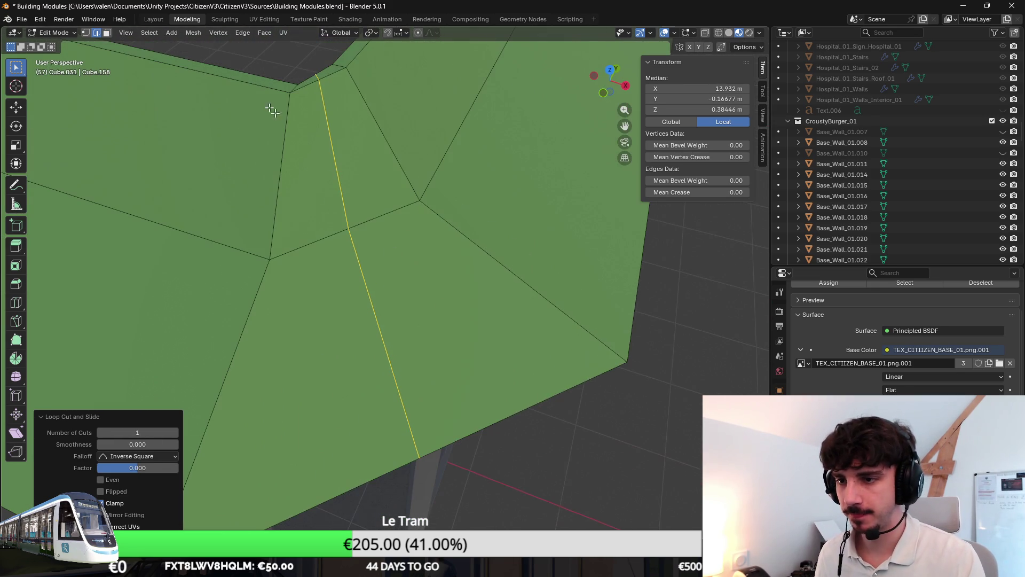
Step: In vertex selection, set a corner vertex's X coordinate to 15.7 m
left_click(86, 32)
scroll(531, 311, "down", 3)
left_click(557, 329)
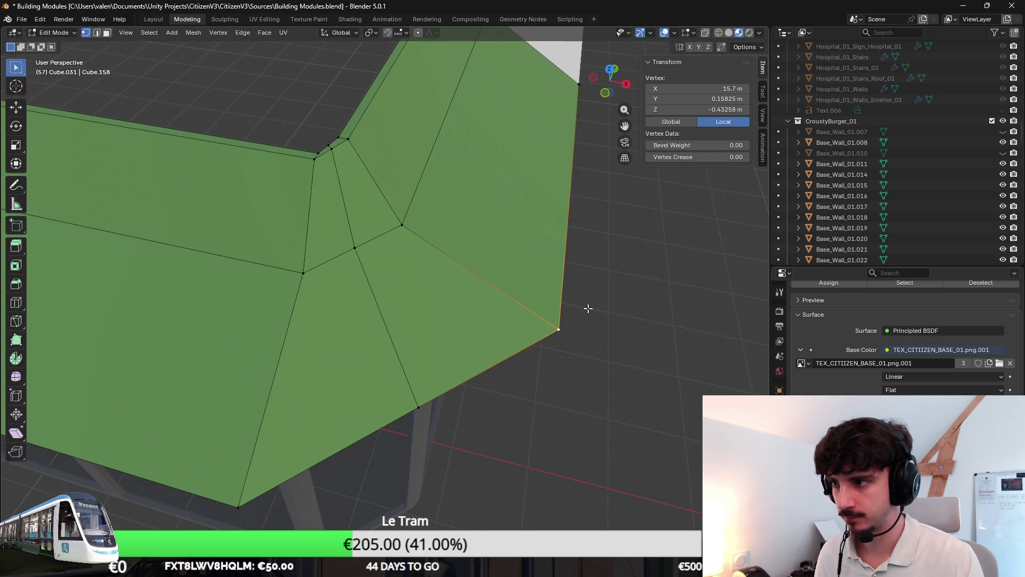
key("g")
key("y")
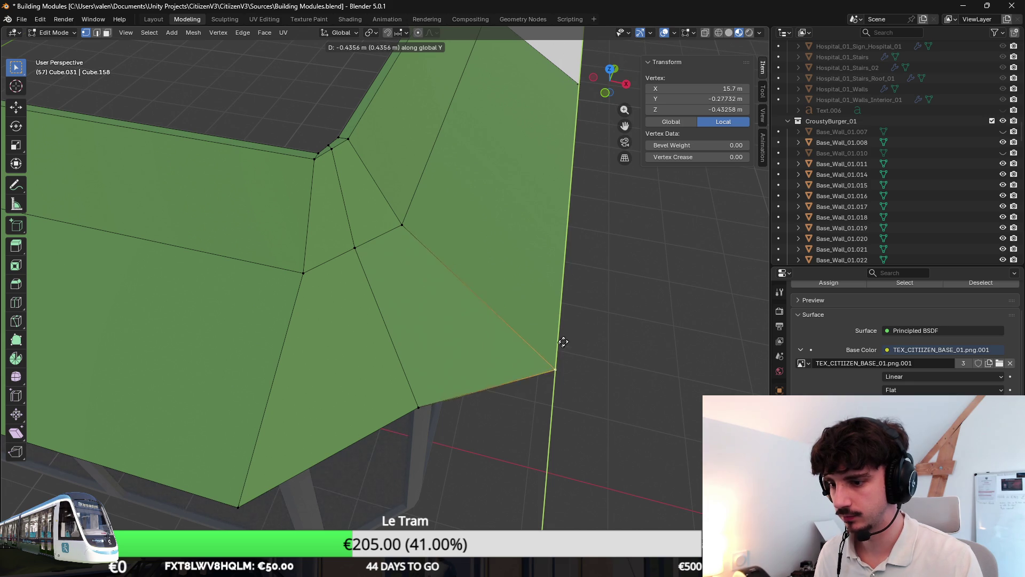
key("Escape")
left_click(469, 370)
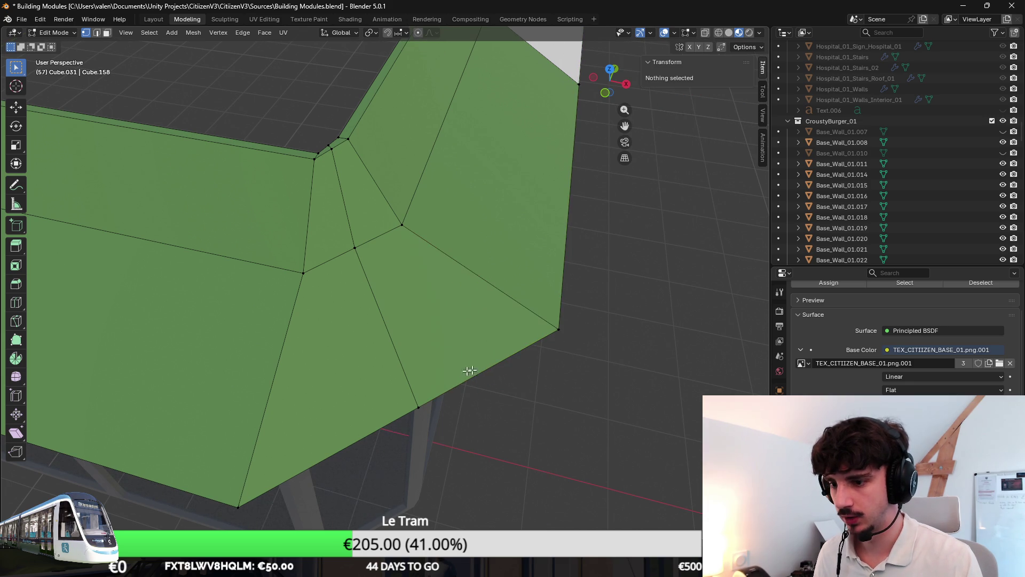
left_click(419, 406)
left_click_drag(694, 99, 721, 99)
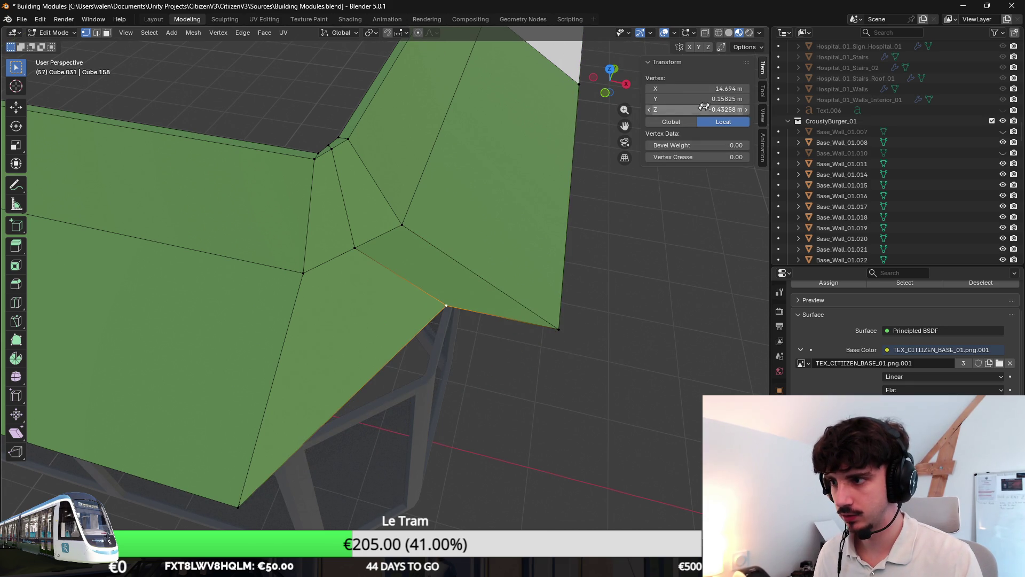
key("ctrl+z")
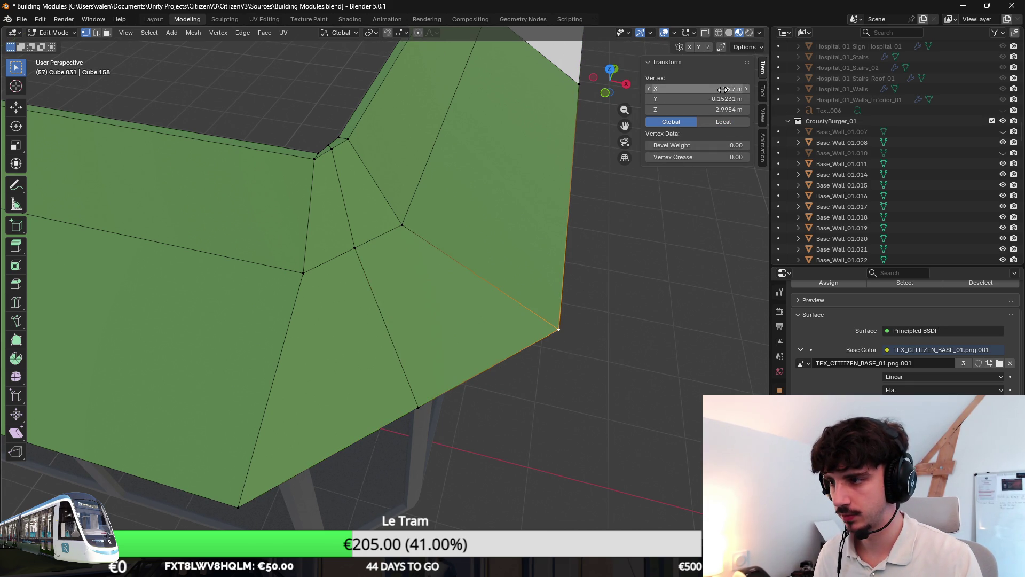
type("15.7")
key("Return")
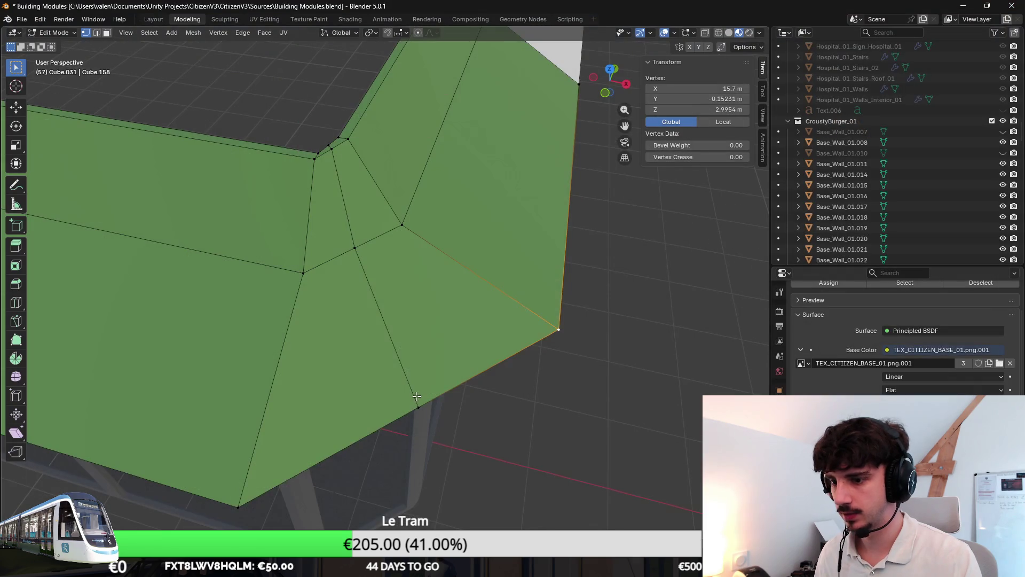
Step: Try repositioning the corner and inner corner vertices, undoing each move
key("ctrl+z")
middle_click_drag(480, 331, 538, 271)
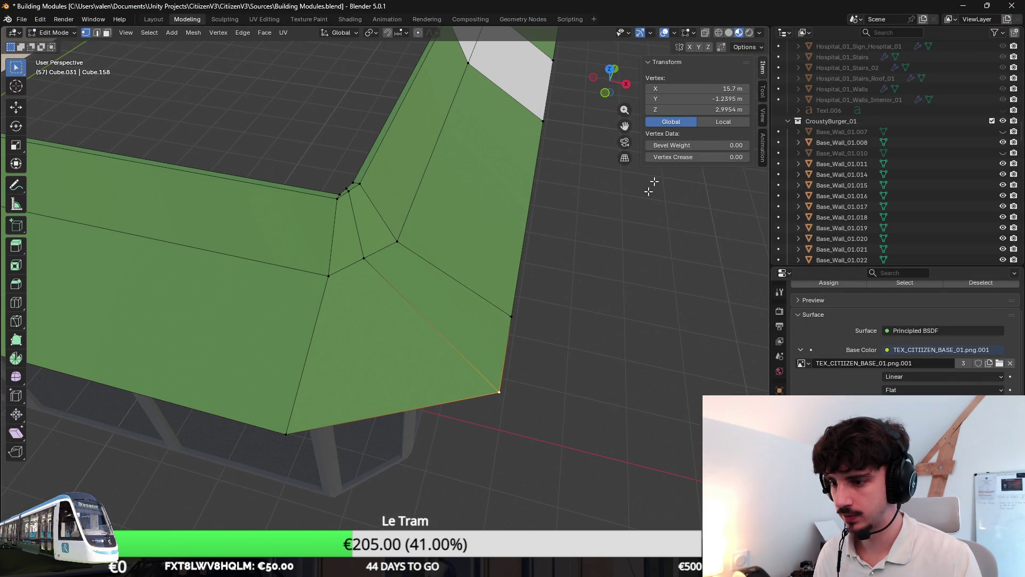
key("ctrl+z")
left_click(397, 241)
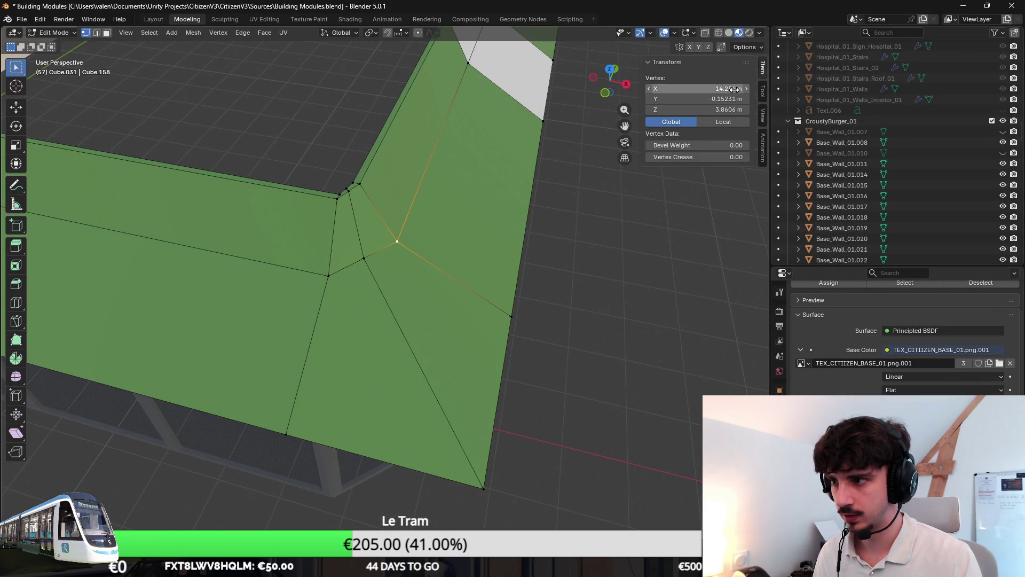
key("g")
left_click(412, 257)
key("ctrl+z")
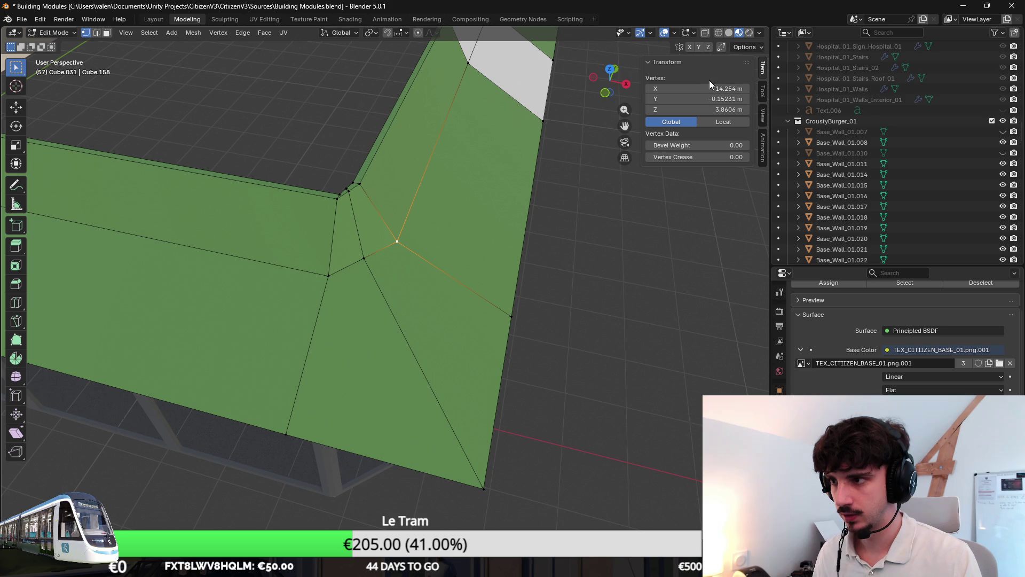
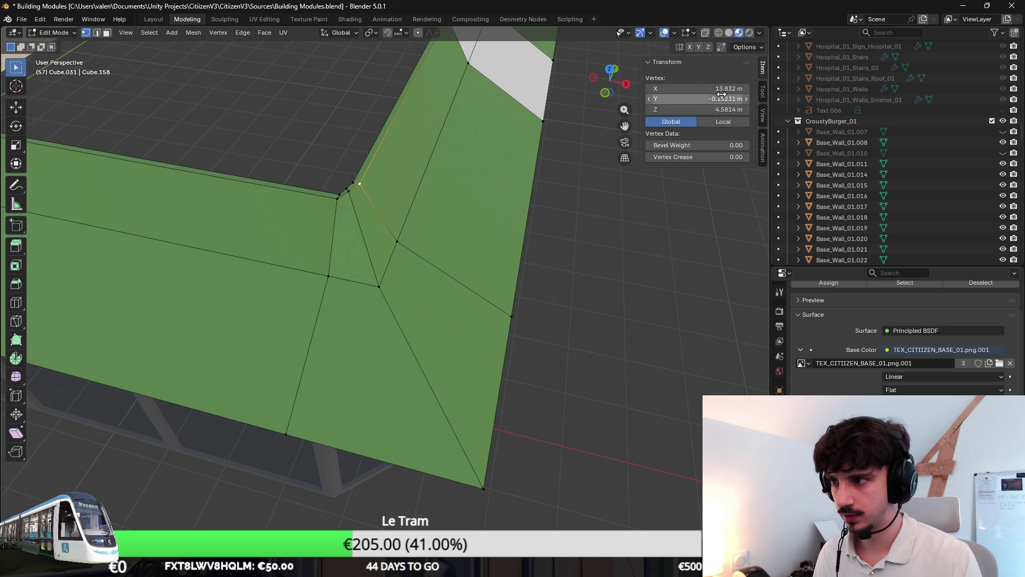
Step: Align the roof's inner-corner vertices, placing the corner vertex at X 13.756 m, Y -0.39292 m
left_click(349, 192)
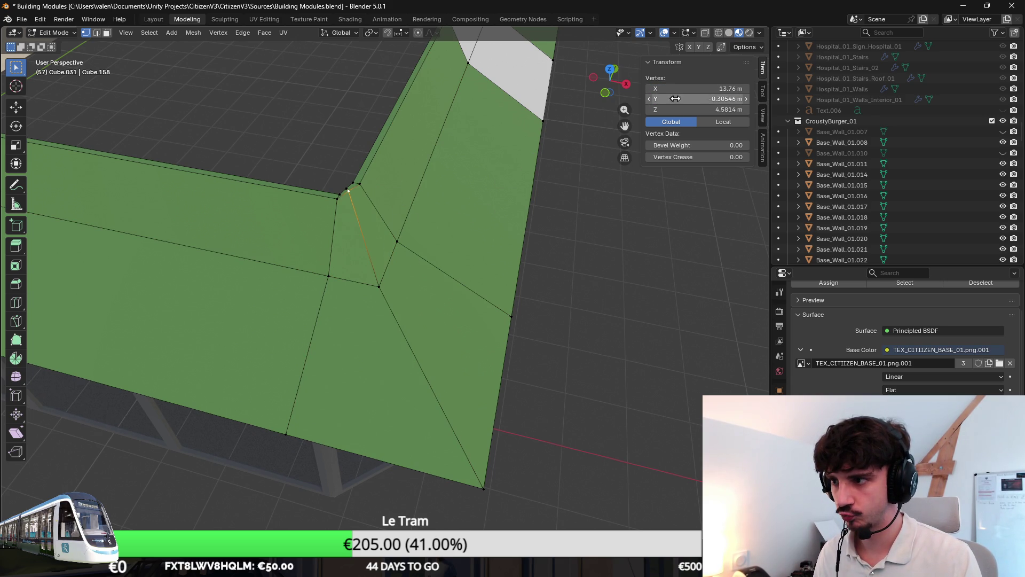
key("ctrl+v")
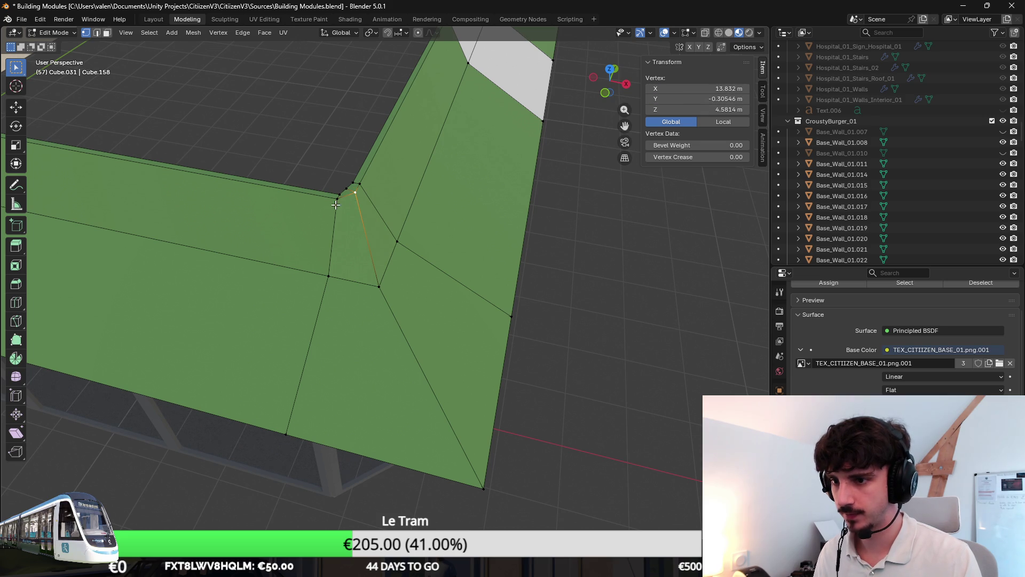
left_click(357, 195)
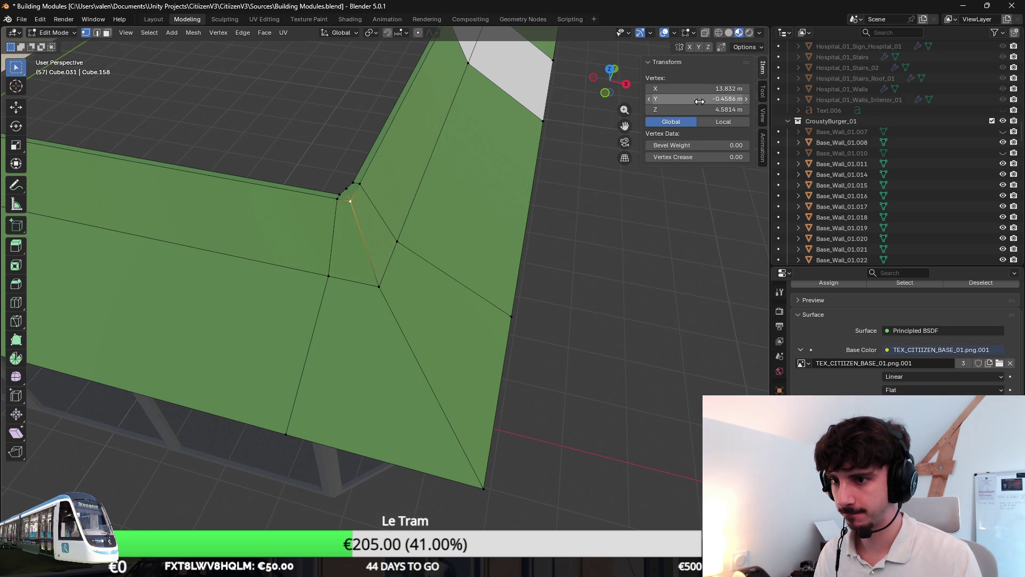
scroll(399, 237, "up", 3)
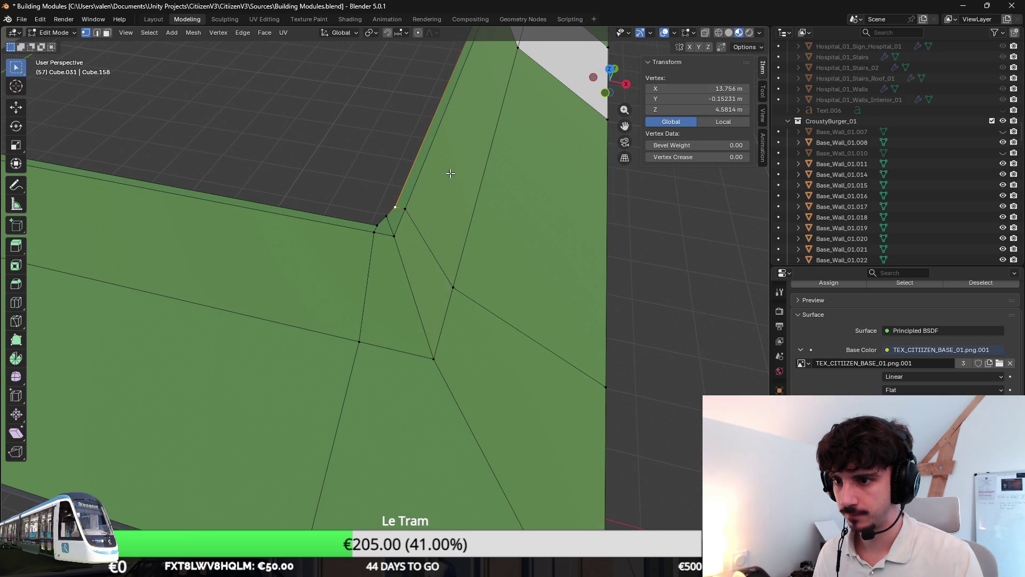
left_click(387, 216)
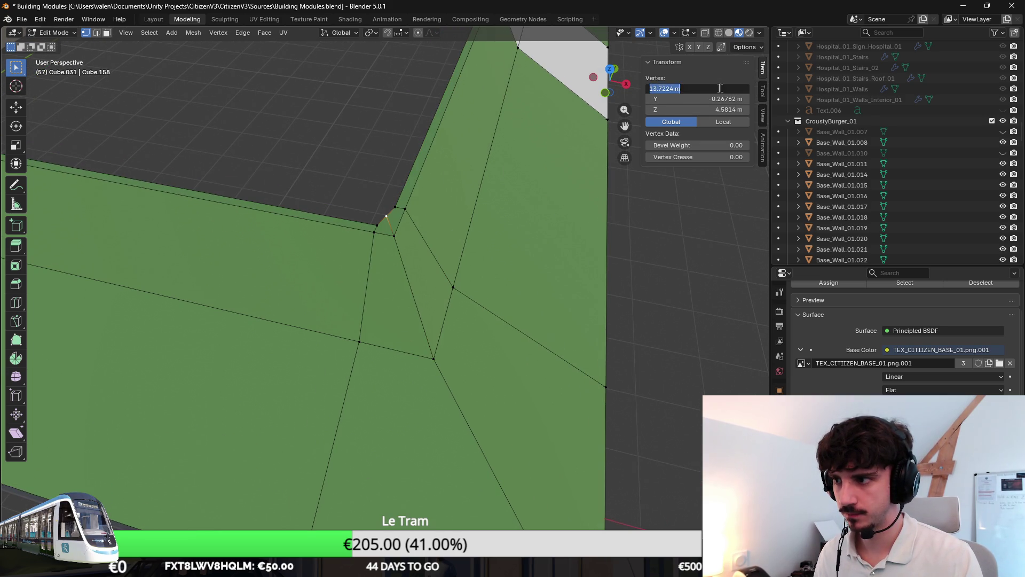
left_click(391, 216)
left_click(696, 99)
key("Escape")
Step: Return to Object Mode and check the whole building from a low side view and from above
middle_click_drag(655, 245, 607, 280)
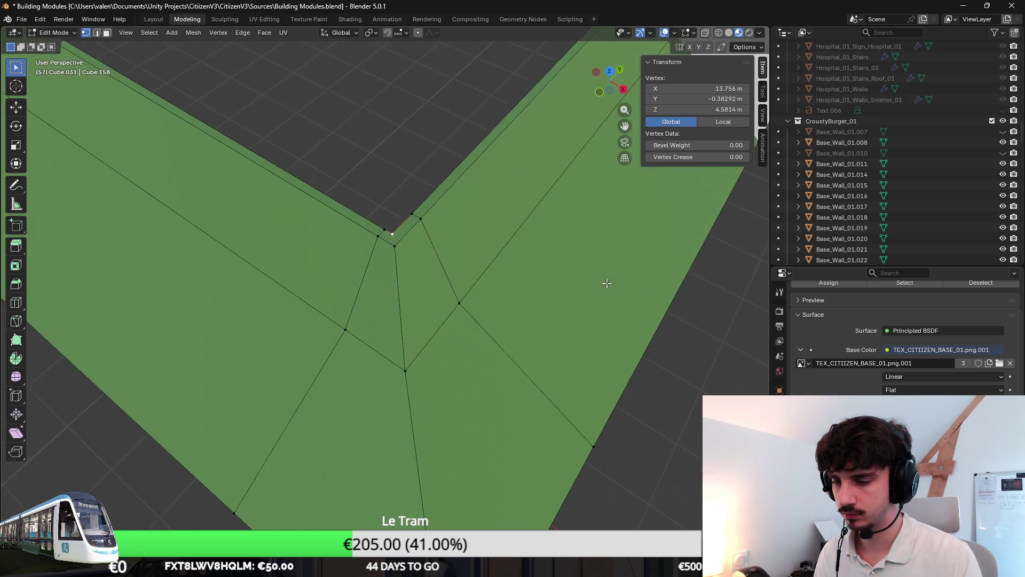
key("Tab")
scroll(608, 341, "down", 10)
mouse_move(613, 410)
middle_mouse_down()
mouse_move(593, 339)
mouse_move(539, 322)
middle_mouse_up()
mouse_move(545, 366)
middle_mouse_down()
mouse_move(556, 339)
mouse_move(498, 326)
middle_mouse_up()
key("Tab")
scroll(515, 333, "down", 3)
key("Tab")
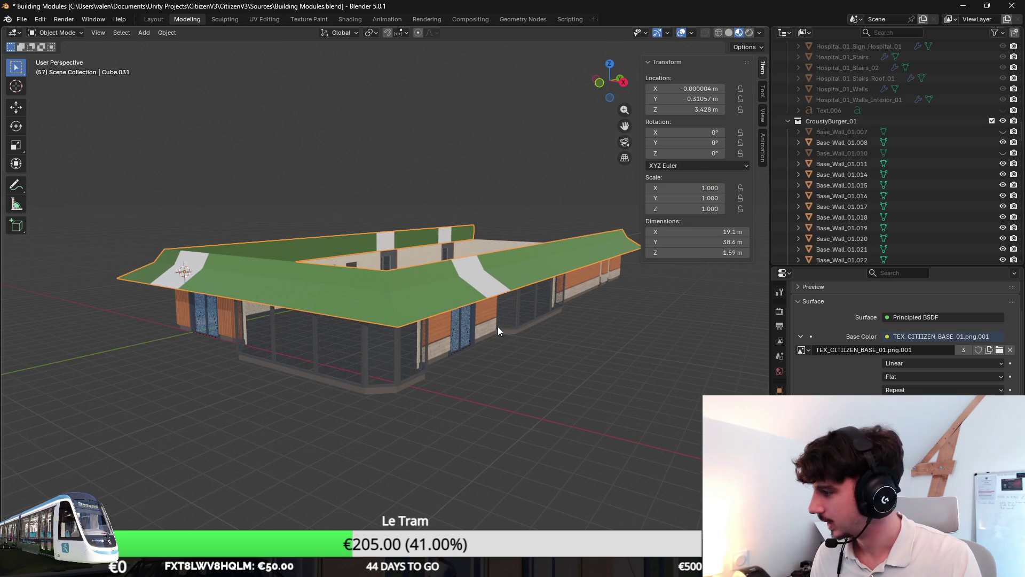
Step: Select the entire roof mesh and show it in UV Editing over the colour palette texture
key("Tab")
middle_click_drag(598, 370, 377, 325)
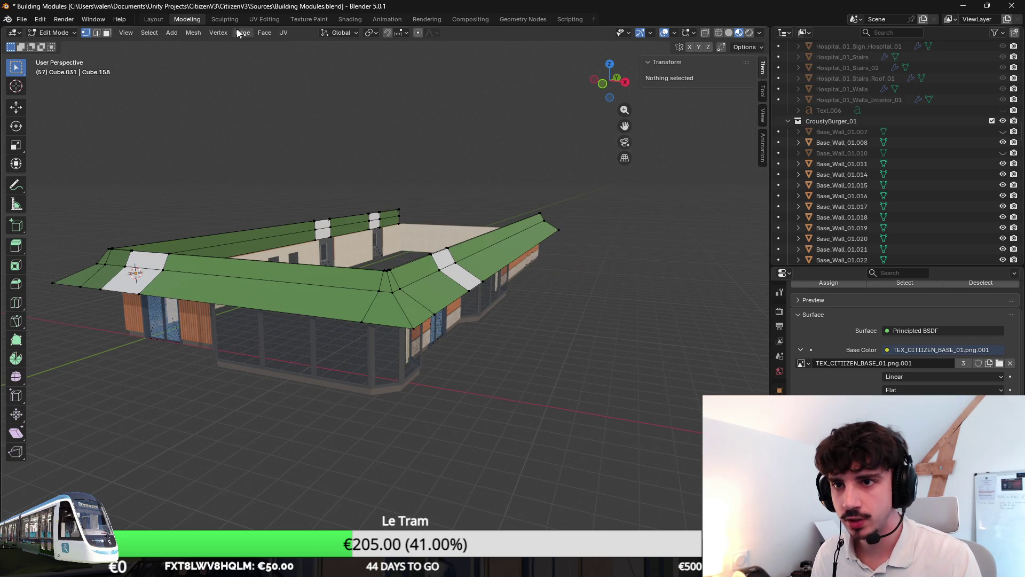
key("a")
left_click(272, 20)
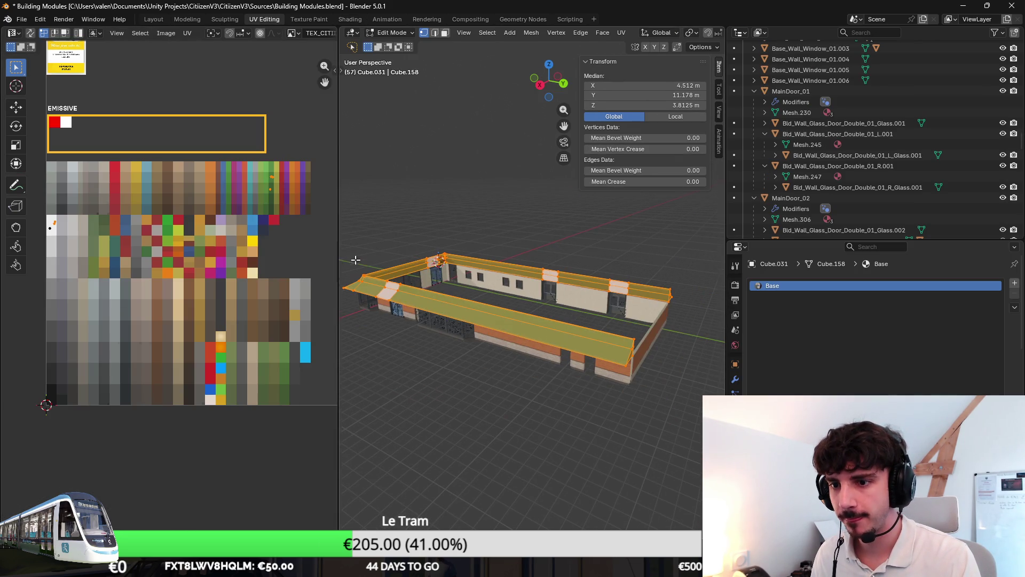
scroll(277, 188, "up", 3)
middle_click_drag(278, 188, 239, 208)
Step: Move the roof UVs onto the green palette swatch, then go back to the Modeling workspace
key("c")
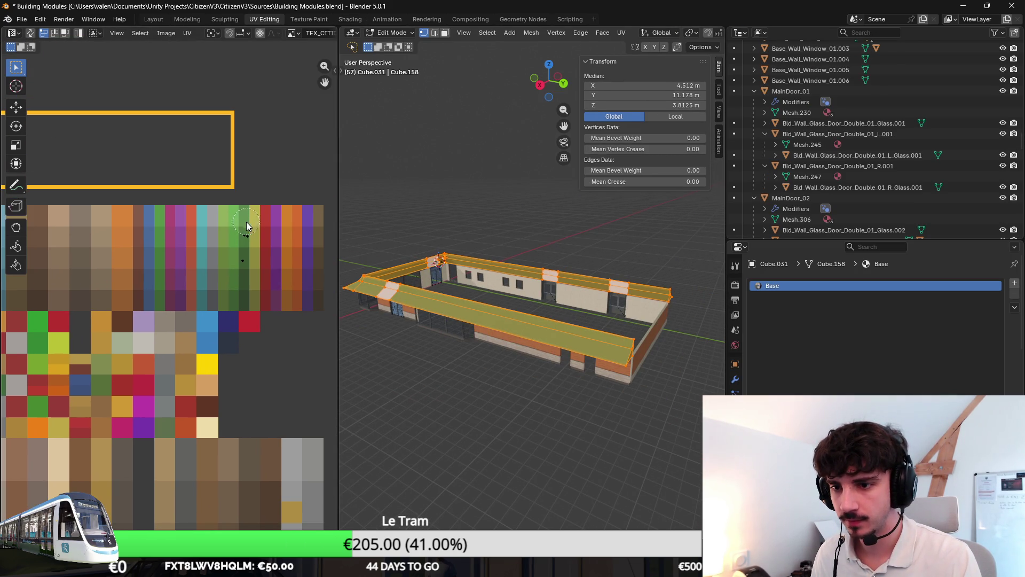
left_click(289, 214)
key("Tab")
middle_click_drag(586, 277, 521, 278)
mouse_move(600, 351)
middle_mouse_down()
mouse_move(706, 380)
mouse_move(630, 354)
middle_mouse_up()
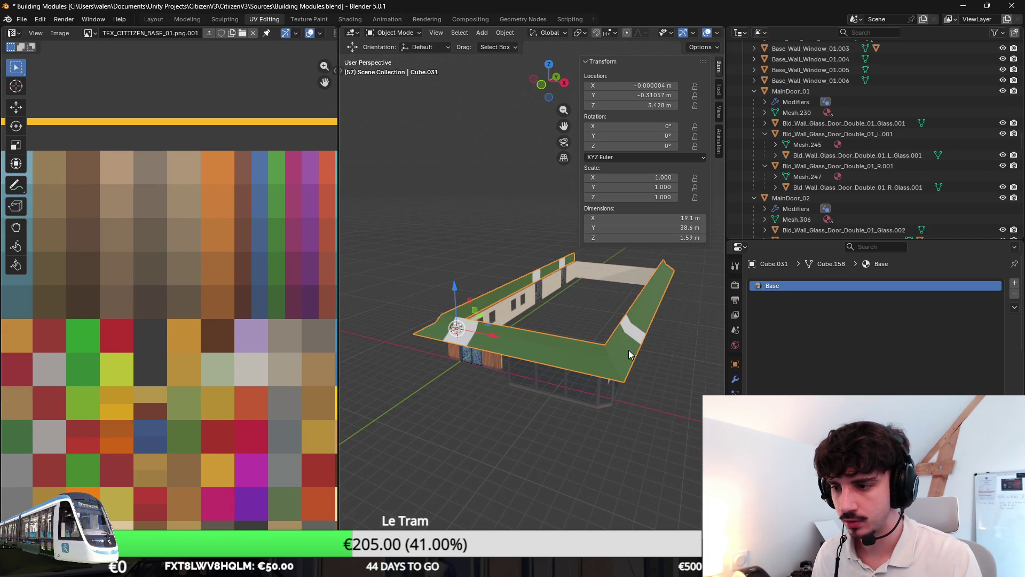
left_click(187, 19)
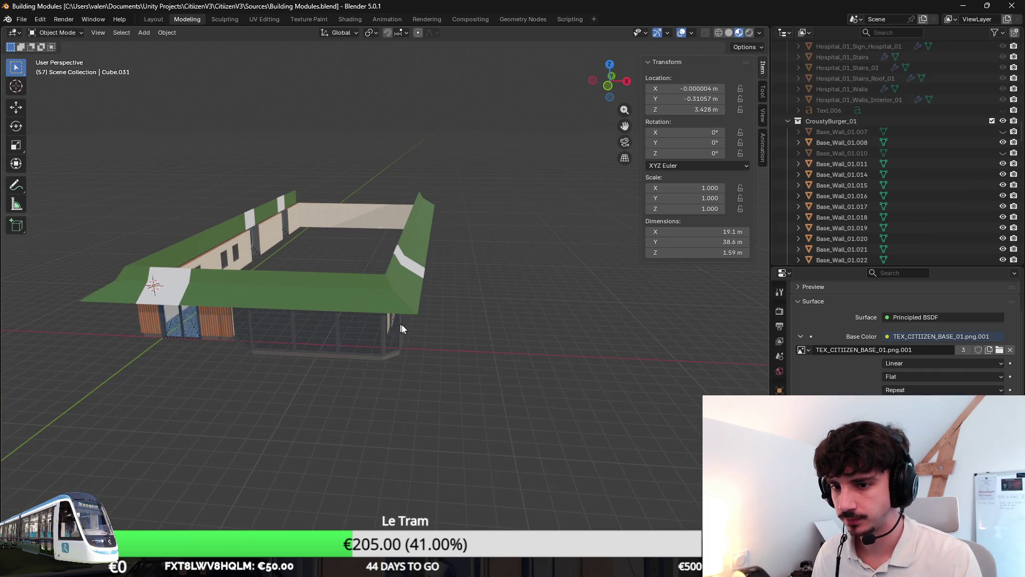
Step: Export the building as an FBX file
left_click(38, 20)
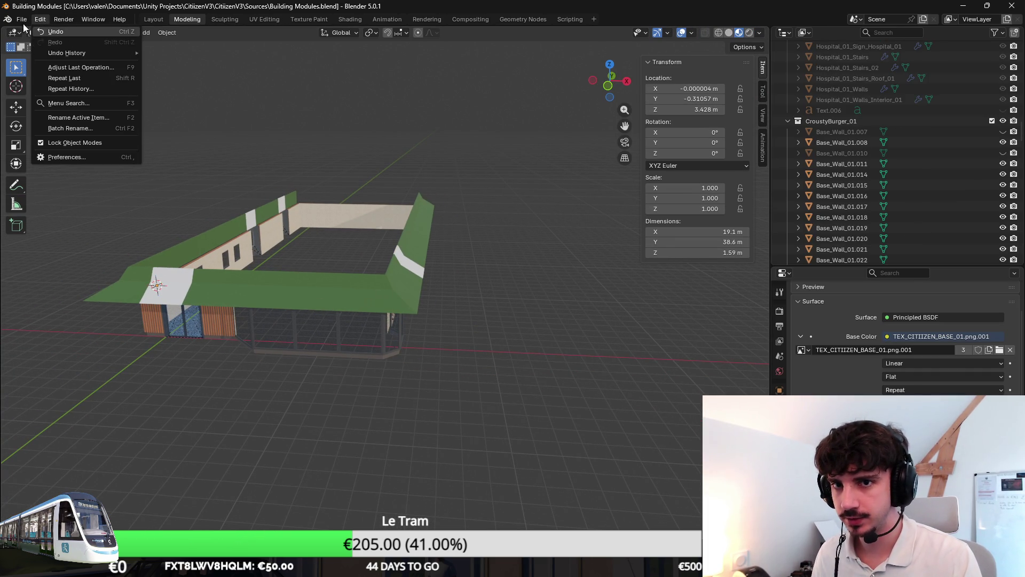
left_click(21, 19)
mouse_move(54, 182)
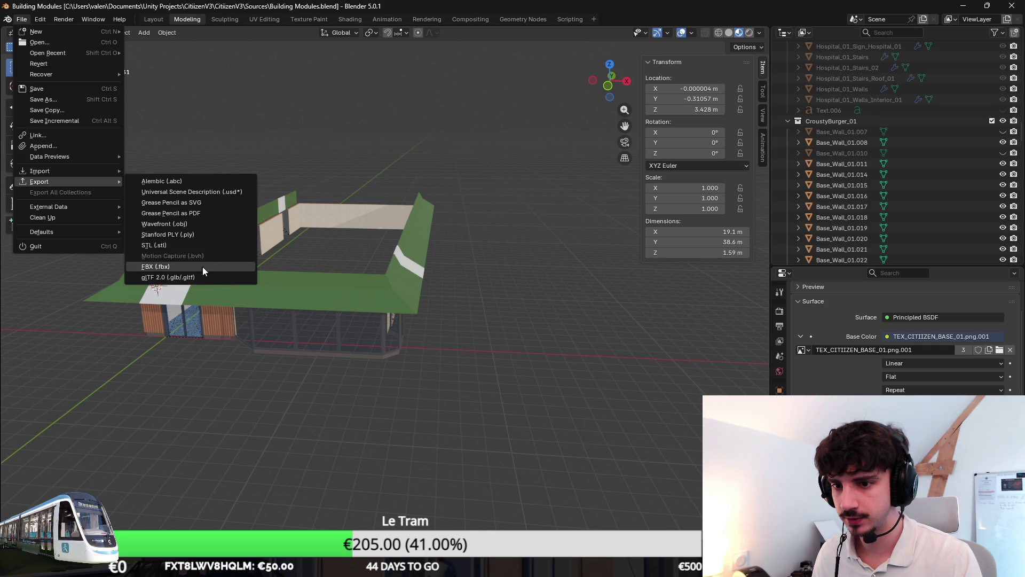
left_click(200, 266)
left_click(586, 363)
Step: Fly around the green-roofed building in Unity, then frame the building back in Blender
key("alt+Tab")
mouse_move(575, 345)
right_mouse_down()
mouse_move(602, 304)
mouse_move(598, 352)
mouse_move(522, 339)
mouse_move(393, 343)
mouse_move(435, 251)
mouse_move(431, 307)
mouse_move(517, 258)
mouse_move(381, 233)
mouse_move(339, 259)
mouse_move(469, 213)
mouse_move(569, 213)
mouse_move(549, 219)
mouse_move(419, 182)
mouse_move(496, 181)
mouse_move(470, 178)
mouse_move(481, 162)
mouse_move(534, 202)
mouse_move(571, 212)
mouse_move(487, 224)
mouse_move(605, 207)
mouse_move(647, 249)
mouse_move(637, 241)
right_mouse_up()
key("alt+Tab")
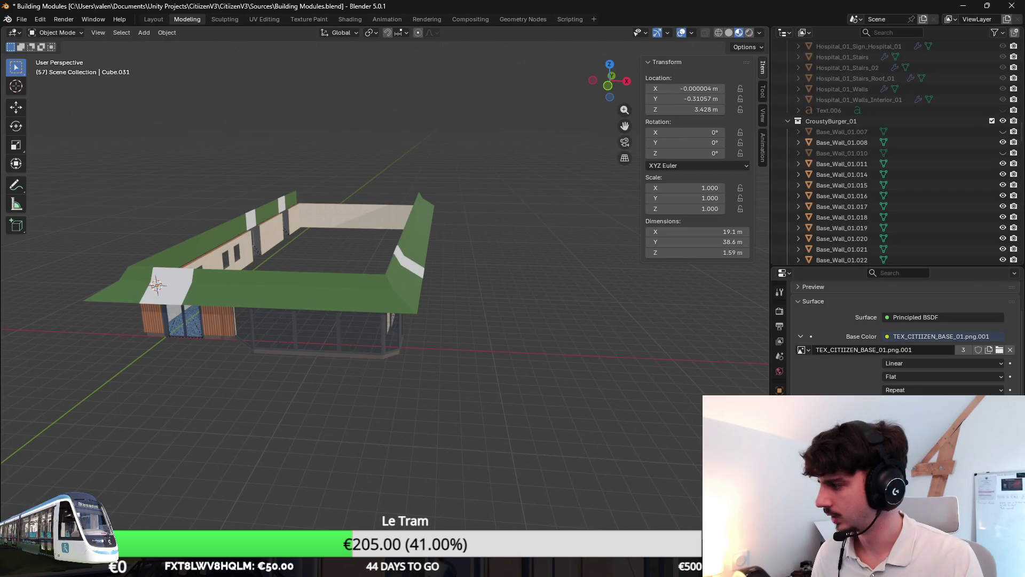
mouse_move(588, 181)
middle_mouse_down()
mouse_move(585, 220)
mouse_move(478, 239)
middle_mouse_up()
left_click(478, 239)
key("KP_Decimal")
Step: Select the roof face in face-select mode in a top orthographic view
key("Tab")
mouse_move(637, 330)
middle_mouse_down()
mouse_move(553, 284)
mouse_move(421, 260)
middle_mouse_up()
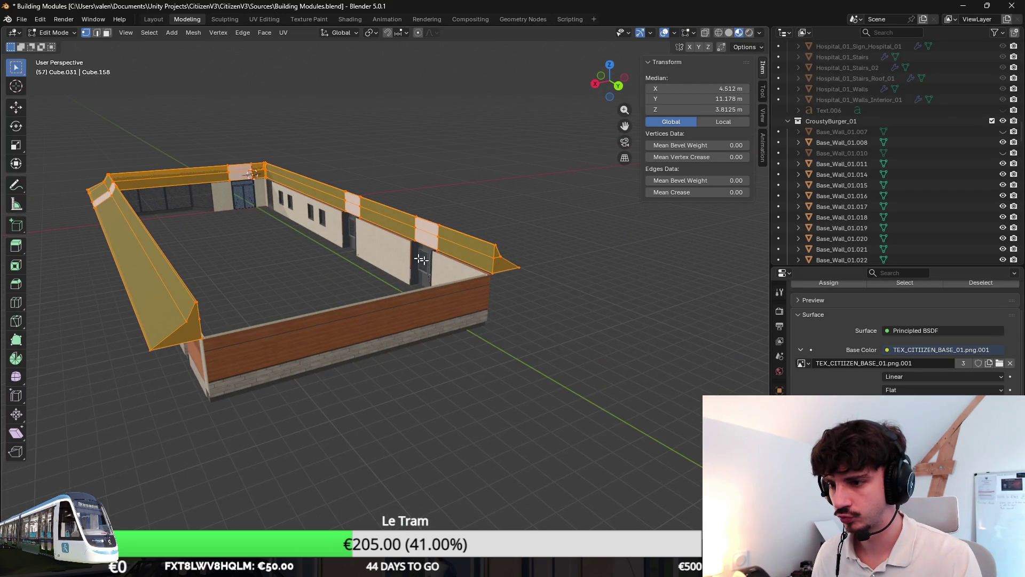
left_click(192, 337)
left_click(107, 33)
middle_click_drag(293, 270, 314, 270)
key("KP_7")
key("KP_Decimal")
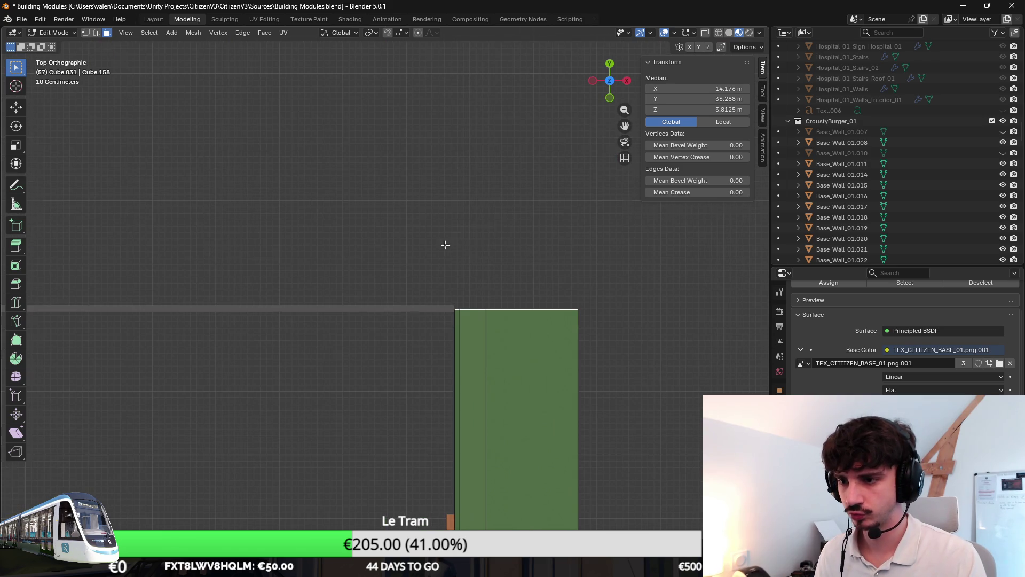
mouse_move(462, 225)
middle_mouse_down()
mouse_move(492, 242)
mouse_move(478, 231)
middle_mouse_up()
key("KP_1")
key("KP_7")
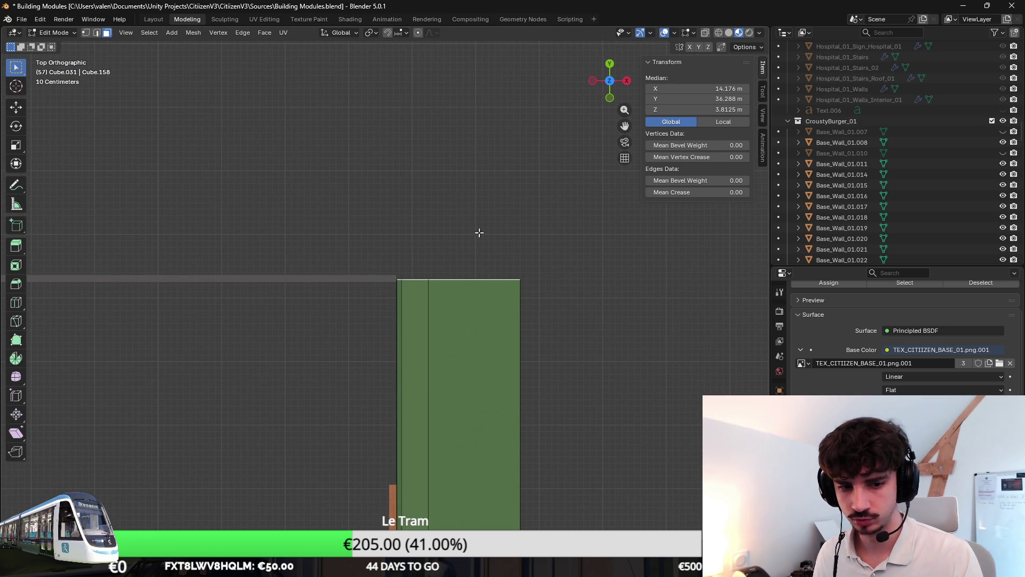
Step: Duplicate the roof face, rotate the copy 90° about Z and place it at the corner
key("shift+d")
key("Escape")
type("r40")
key("Return")
key("g")
left_click(337, 184)
scroll(352, 191, "up", 3)
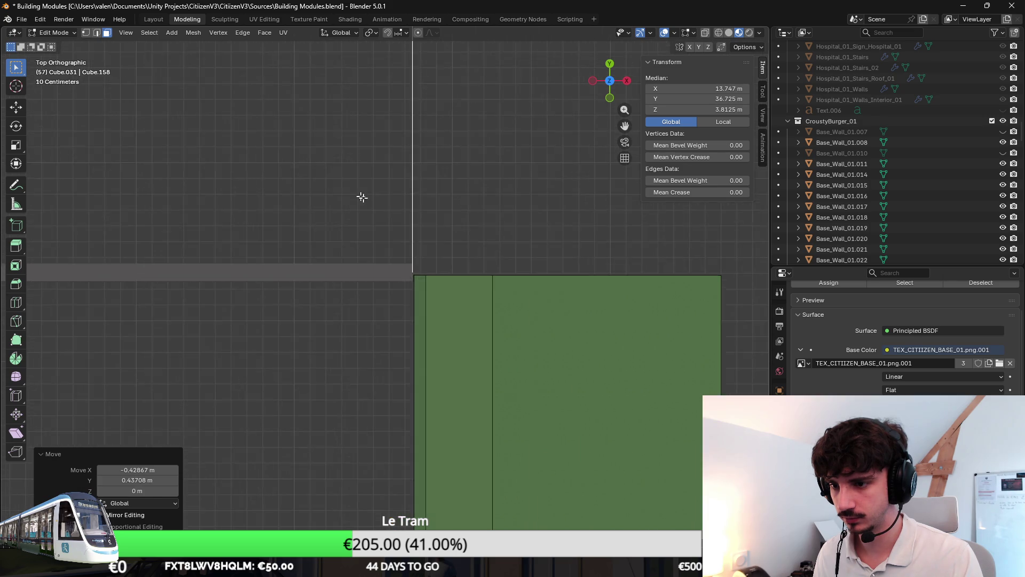
Step: Reposition the copy and extrude it about 14.958 m along the adjoining wall
key("g")
left_click(518, 207)
scroll(512, 210, "down", 3)
key("e")
left_click(176, 203)
Step: Nudge the extruded roof section along X so it meets the existing roof at the corner
scroll(262, 251, "up", 5)
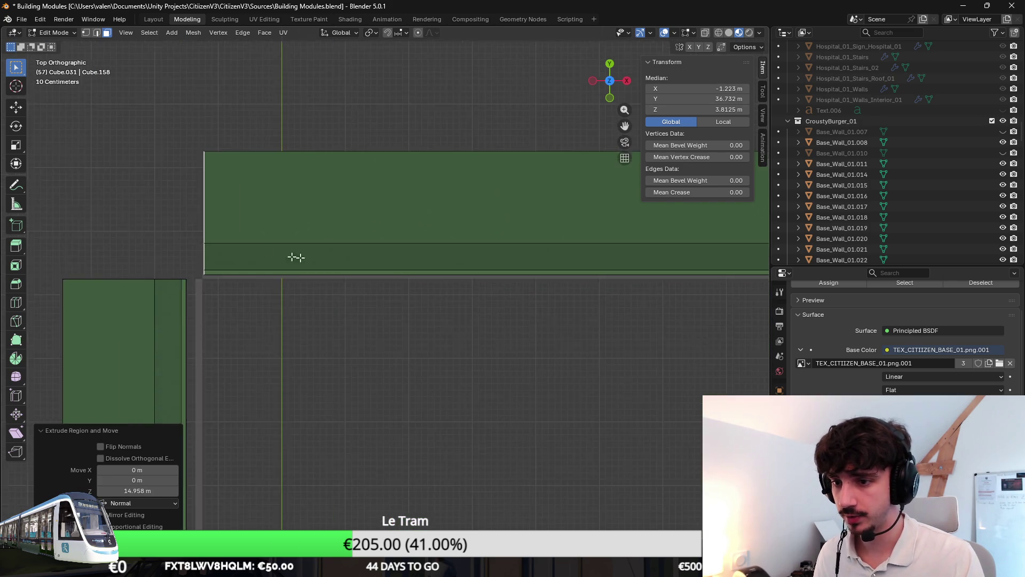
key("g")
key("x")
left_click(454, 257)
scroll(454, 258, "down", 5)
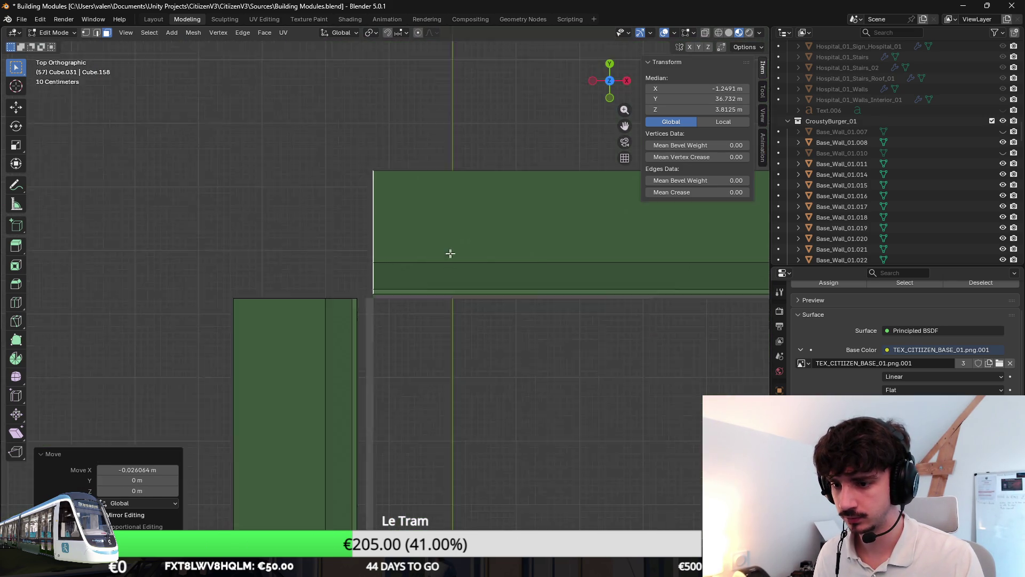
middle_click_drag(454, 257, 373, 230)
scroll(356, 223, "up", 3)
left_click(356, 223)
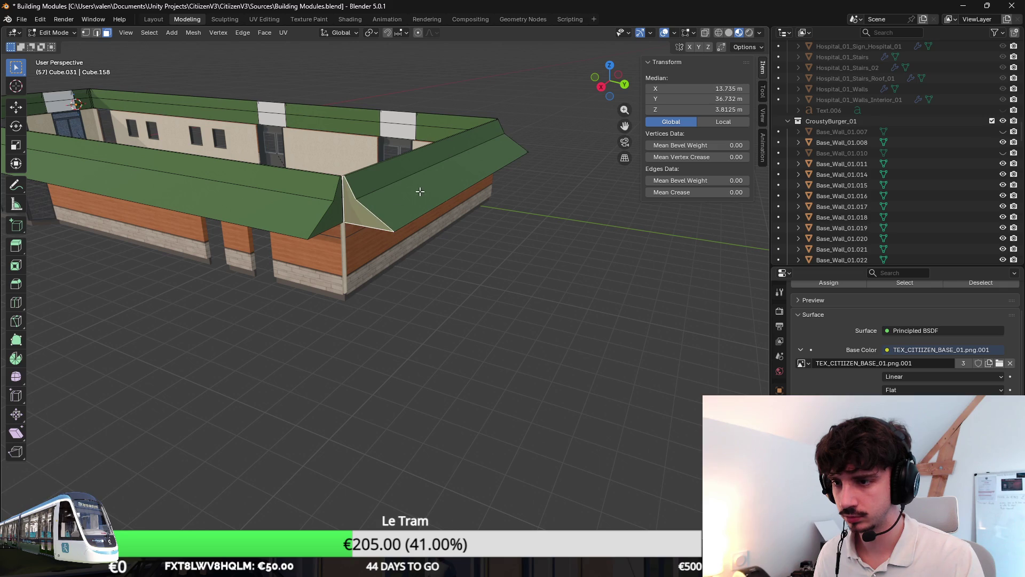
Step: Select the roof's triangular corner faces at the ridge and run Bridge Edge Loops on them
key("Tab")
left_click(342, 250)
left_click(364, 202)
key("Tab")
left_click(363, 201)
key("F3")
type("bridge")
key("Return")
Step: Bridge the two corner triangle faces to fill the gap in the roof corner
mouse_move(574, 227)
middle_mouse_down()
mouse_move(526, 238)
mouse_move(468, 292)
middle_mouse_up()
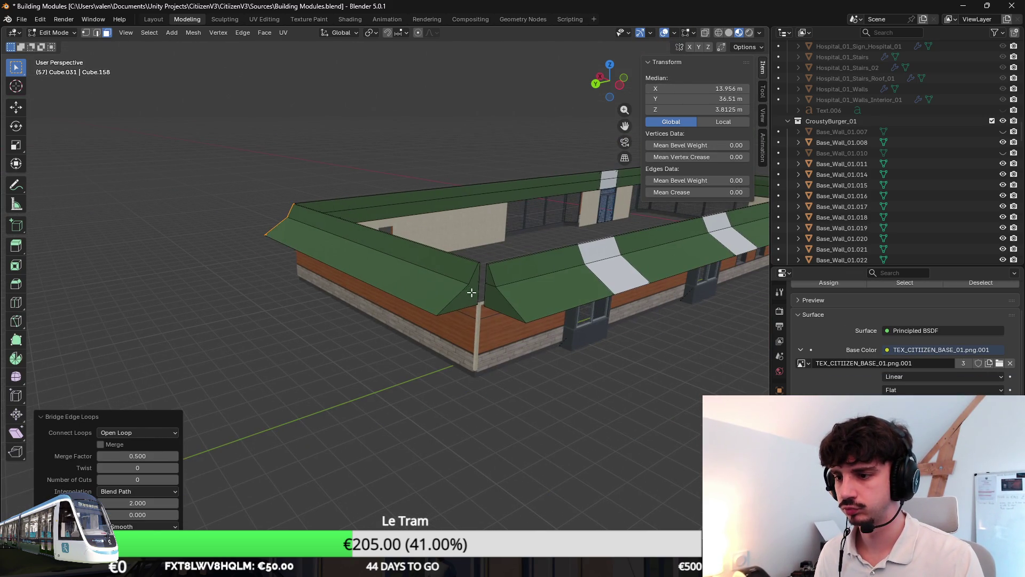
left_click(468, 292)
left_click(497, 294, "shift")
key("F3")
key("Escape")
key("F3")
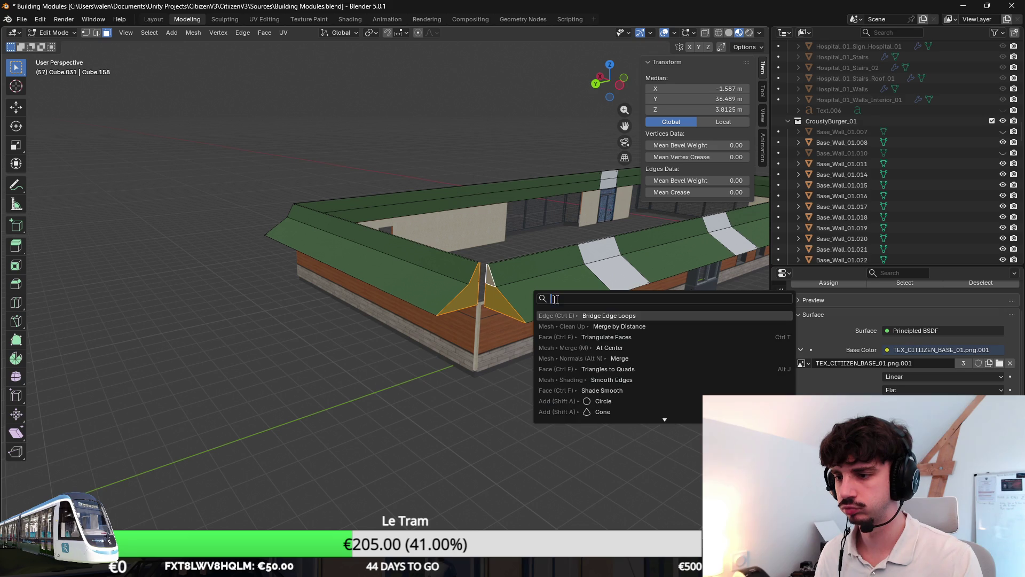
key("Return")
mouse_move(543, 295)
middle_mouse_down()
mouse_move(522, 304)
mouse_move(489, 373)
mouse_move(342, 331)
mouse_move(554, 294)
middle_mouse_up()
scroll(526, 336, "up", 6)
Step: Try subdividing the corner faces, undo it, and add a centred edge loop through the corner
right_click(554, 295)
left_click(554, 294)
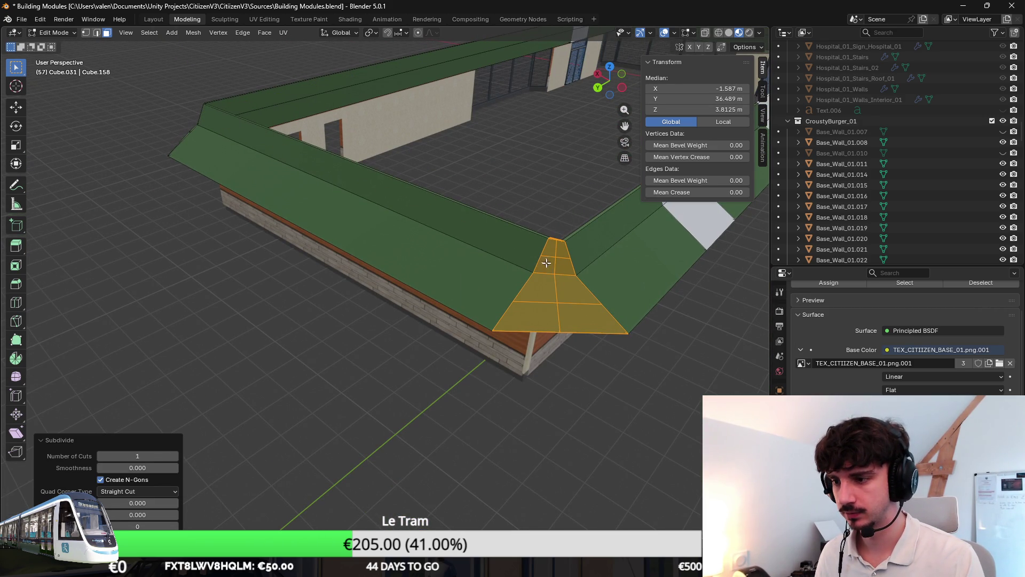
key("ctrl+z")
middle_click_drag(547, 281, 400, 263)
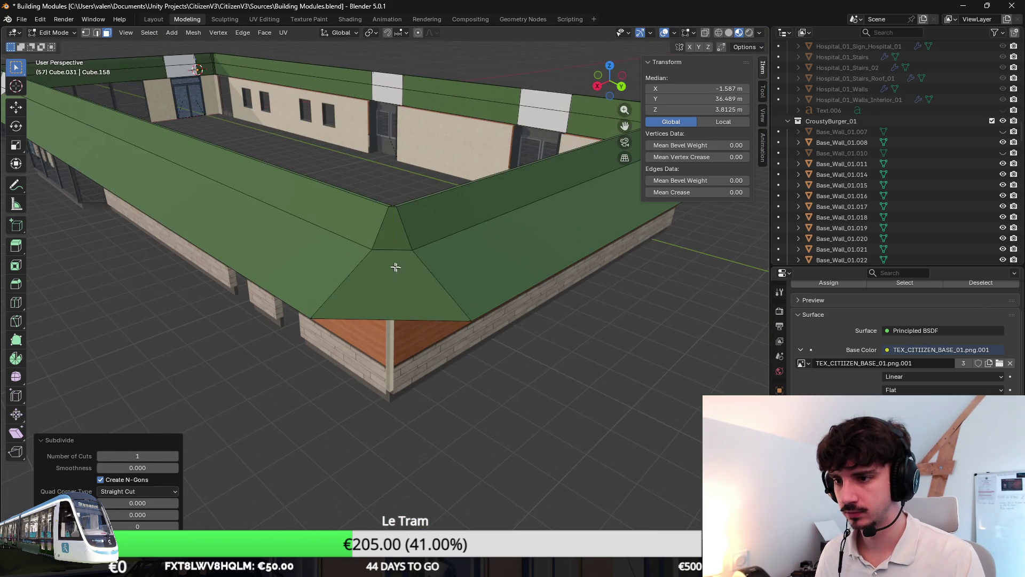
key("ctrl+r")
left_click(419, 270)
right_click(419, 270)
scroll(460, 302, "up", 2)
mouse_move(460, 303)
middle_mouse_down()
mouse_move(418, 335)
mouse_move(419, 263)
mouse_move(458, 315)
middle_mouse_up()
middle_click_drag(452, 377, 467, 309)
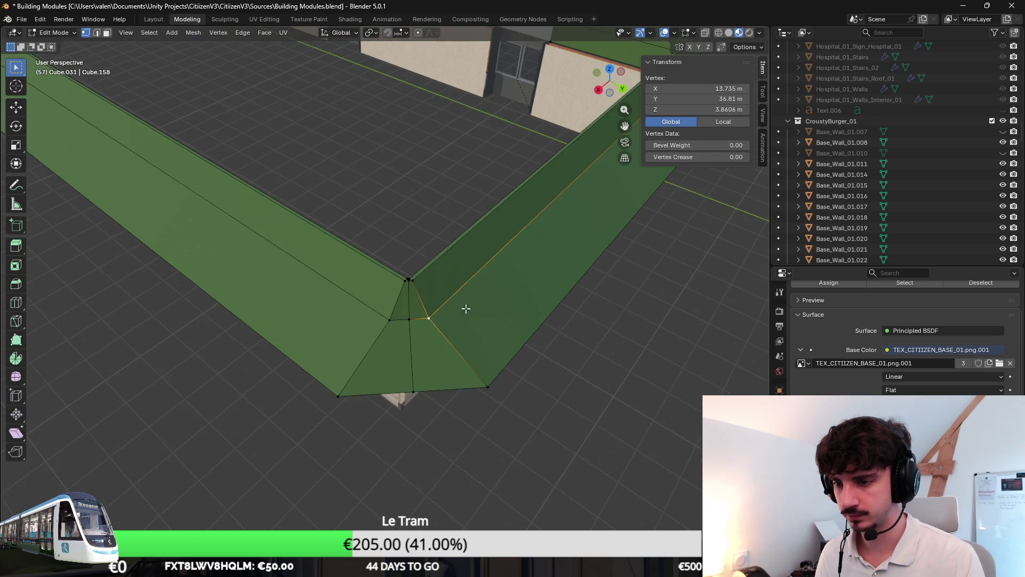
Step: Move the middle roof corner vertex along the Y axis to a new position
left_click(467, 309)
key("g")
key("y")
left_click(491, 304)
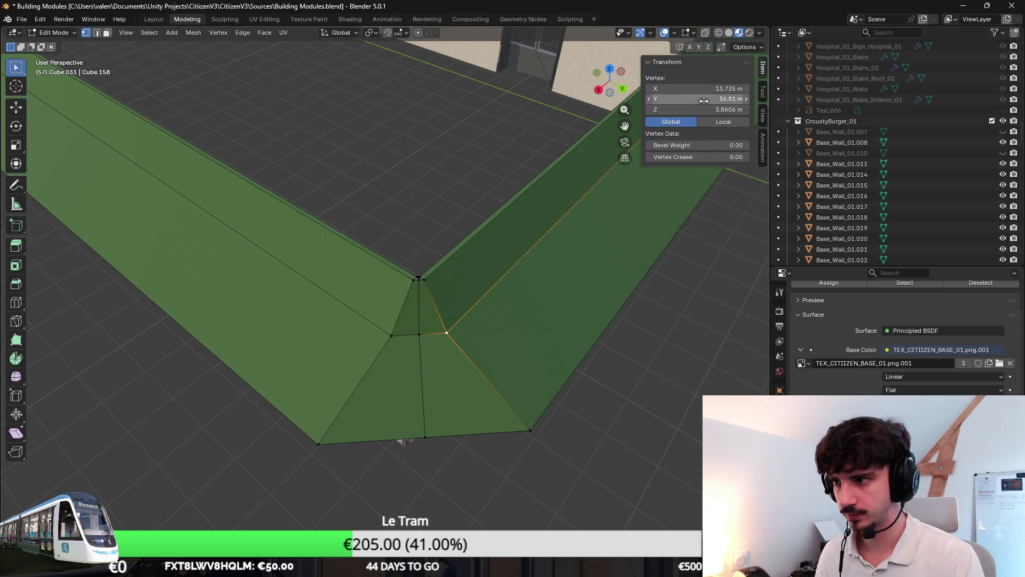
key("Return")
left_click(419, 334)
key("g")
key("y")
Step: Set the left corner vertex's X to 15.7 m and reposition the bottom corner vertices
left_click(582, 236)
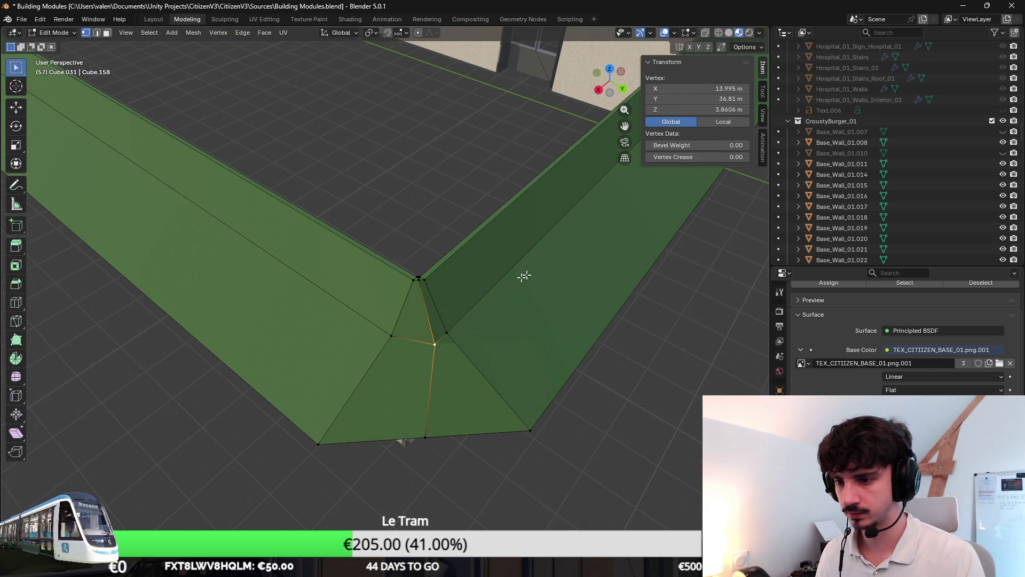
type("15.7")
key("Return")
left_click(318, 443)
left_click(425, 436)
key("Return")
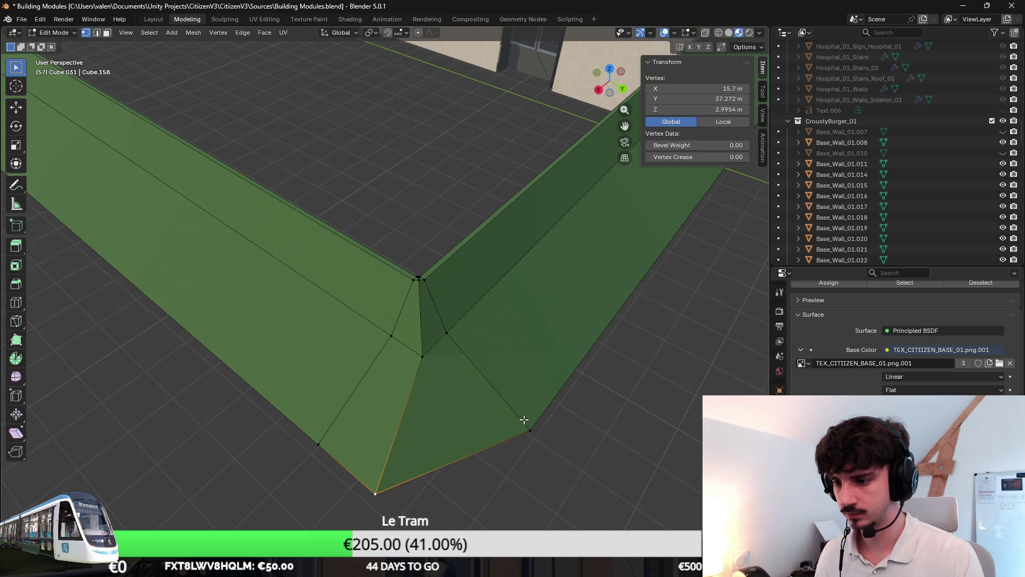
left_click(438, 415)
Step: Adjust the bottom and top roof corner vertices by sliding them along the roof edge
left_click(376, 493)
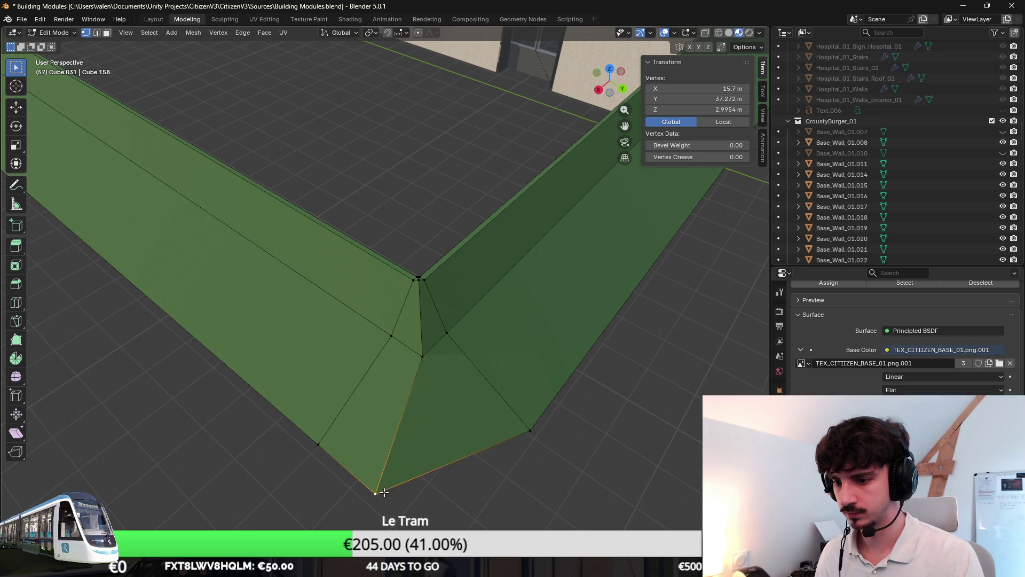
middle_click_drag(560, 263, 430, 297)
left_click(427, 305)
scroll(420, 288, "up", 4)
scroll(420, 288, "down", 3)
left_click(439, 214)
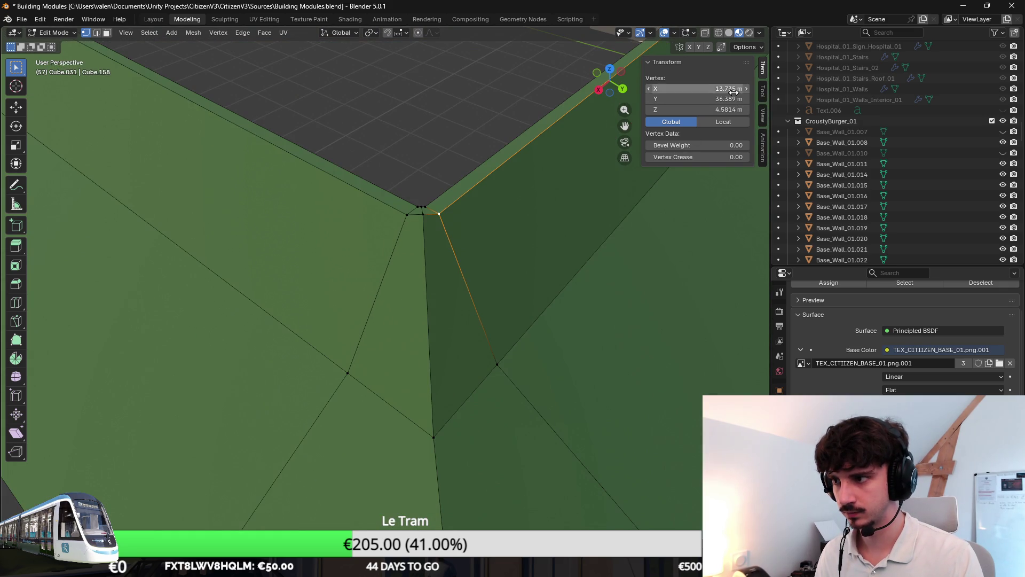
left_click_drag(676, 101, 702, 83)
Step: Give the corner vertex X 13.756 and Y 36.313, undoing an accidental value change
key("Tab")
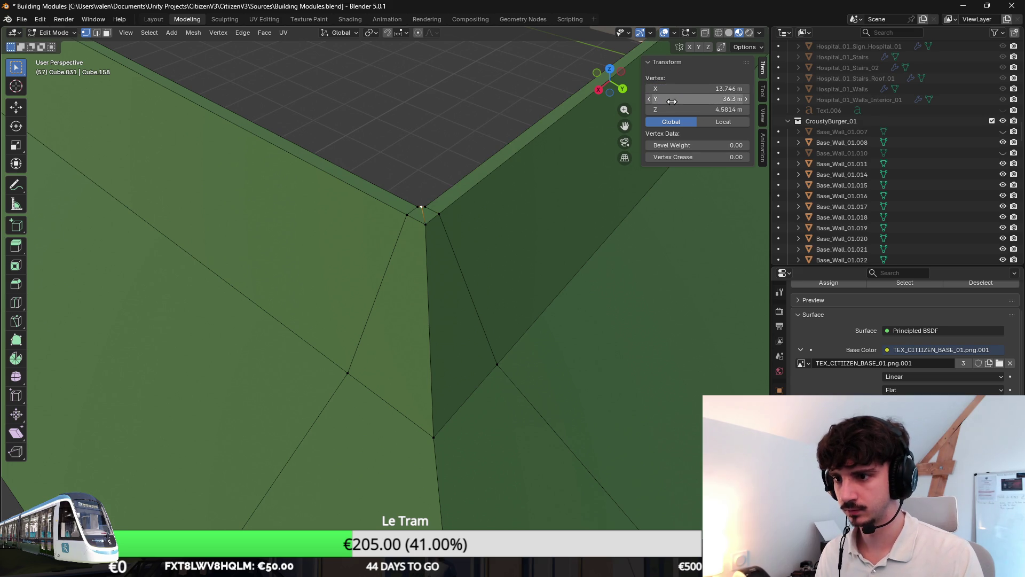
key("ctrl+z")
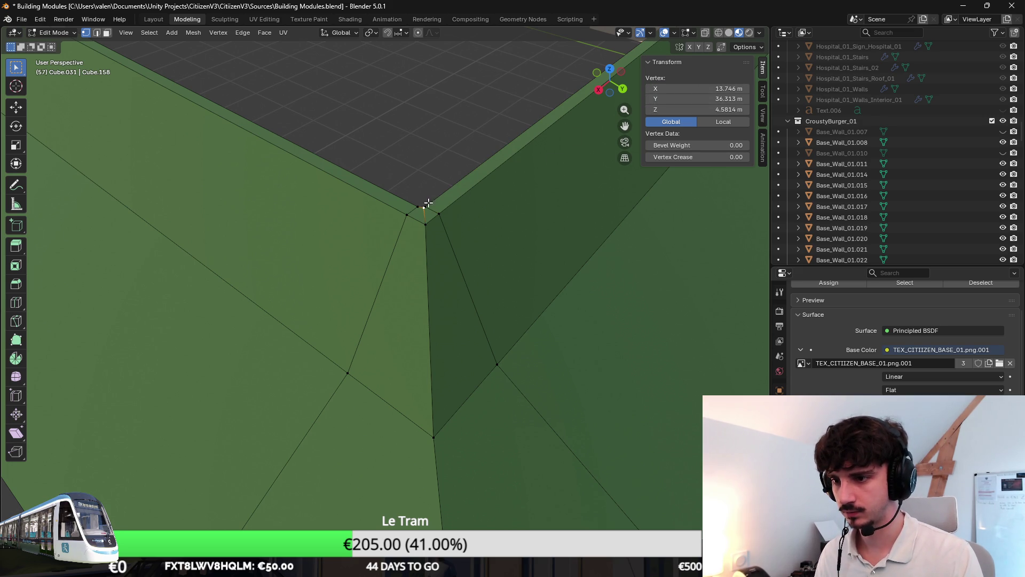
key("Return")
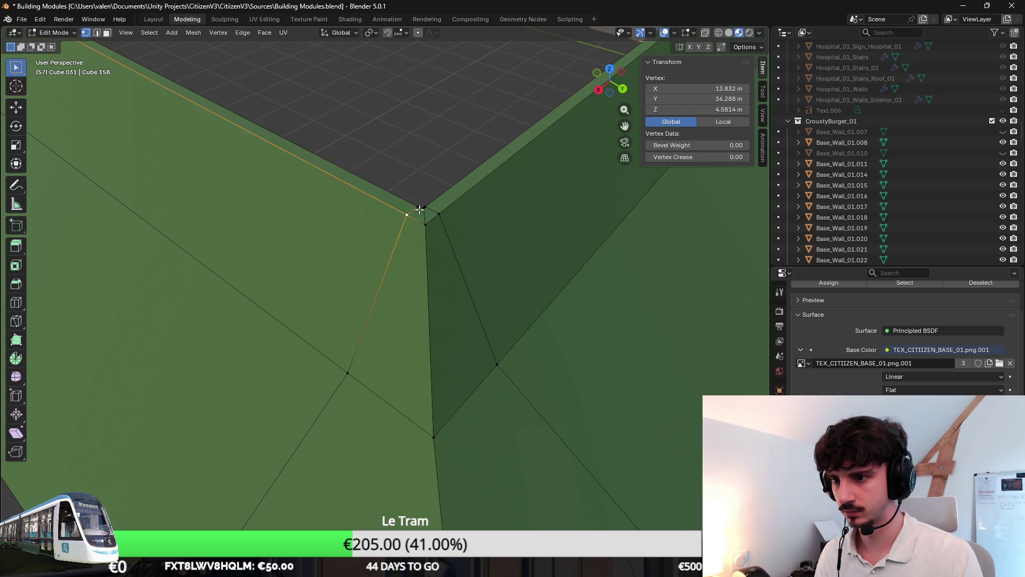
left_click_drag(721, 157, 720, 87)
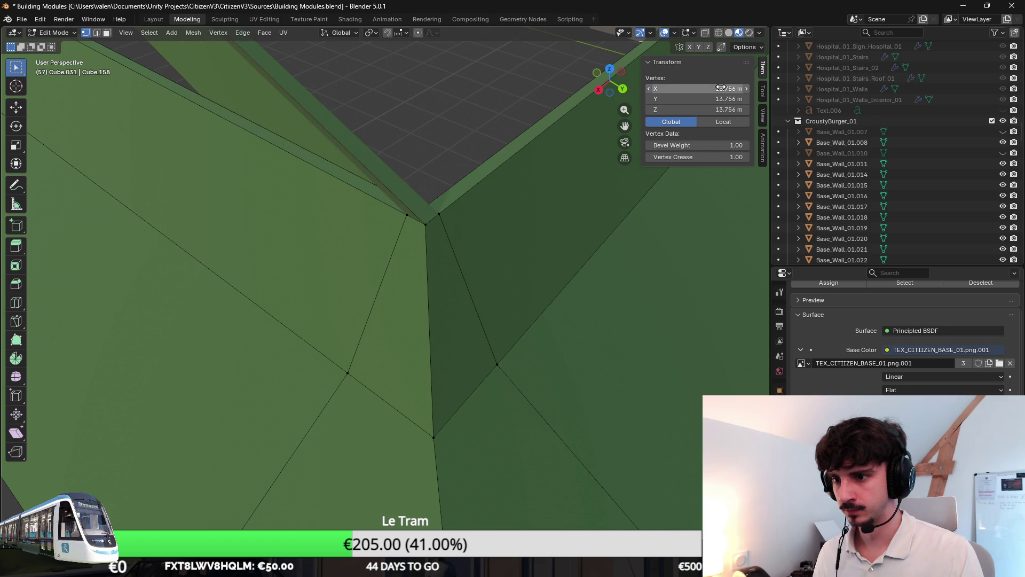
key("ctrl+z")
left_click(694, 89)
key("Return")
Step: Check the whole building in Object Mode, then return to roof editing centred on the corner
key("Tab")
scroll(566, 193, "down", 5)
scroll(448, 285, "up", 3)
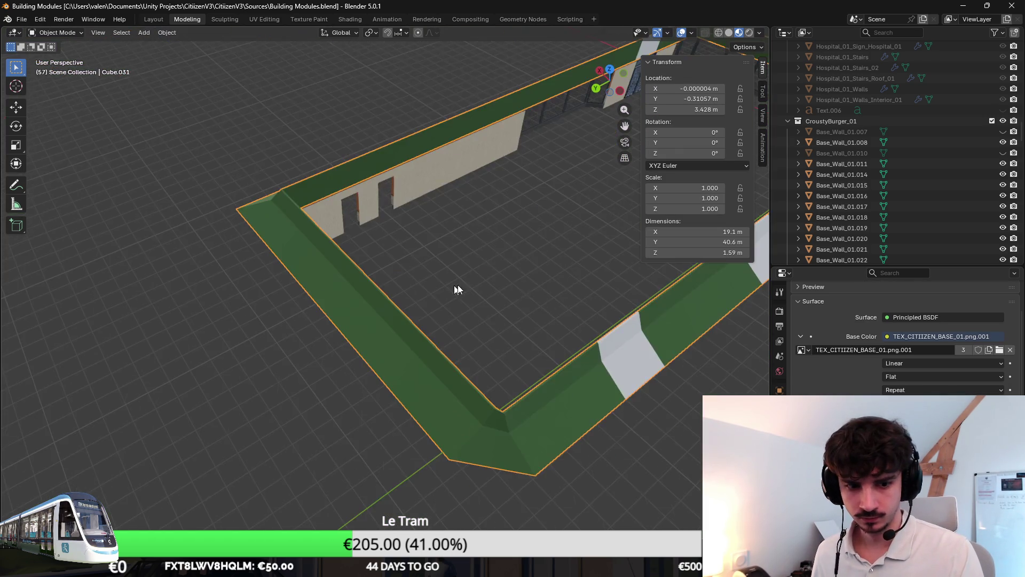
scroll(447, 285, "up", 5)
key("Tab")
scroll(380, 230, "up", 2)
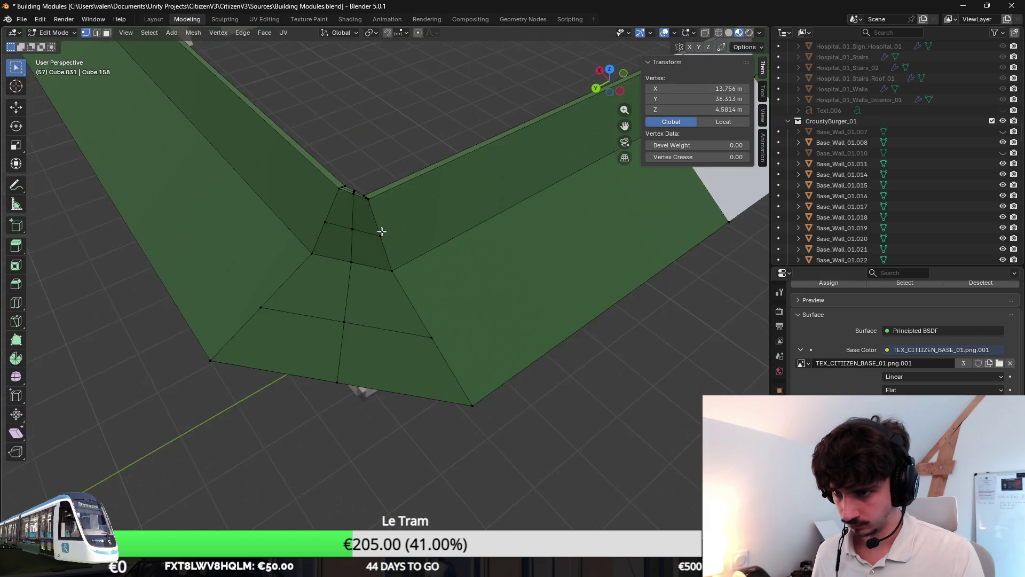
middle_click_drag(381, 231, 454, 299, "shift")
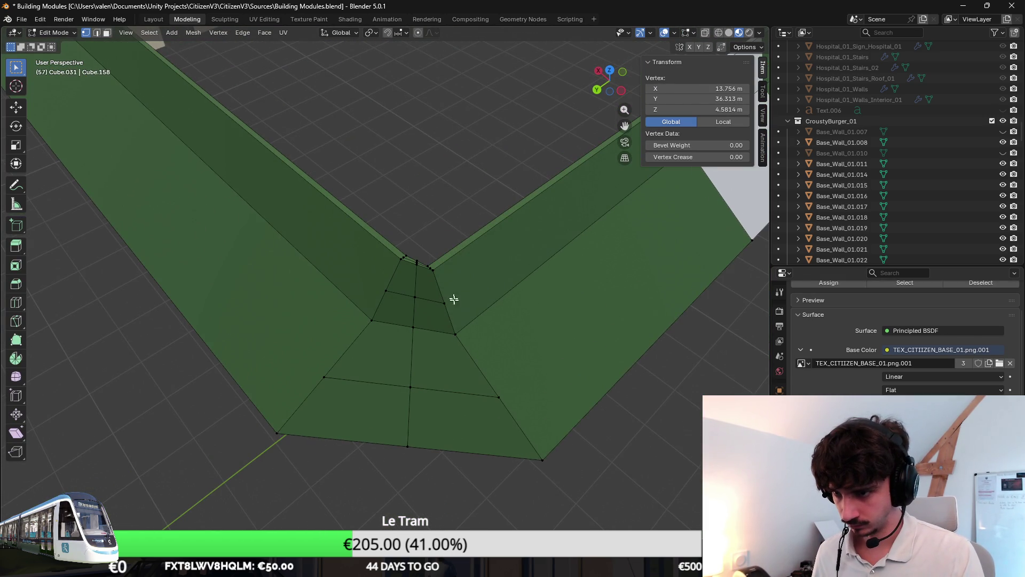
Step: Compare the outer roof vertex before and after its trial move with undo and redo
left_click(408, 445)
key("ctrl+z")
key("Escape")
key("ctrl+shift+z")
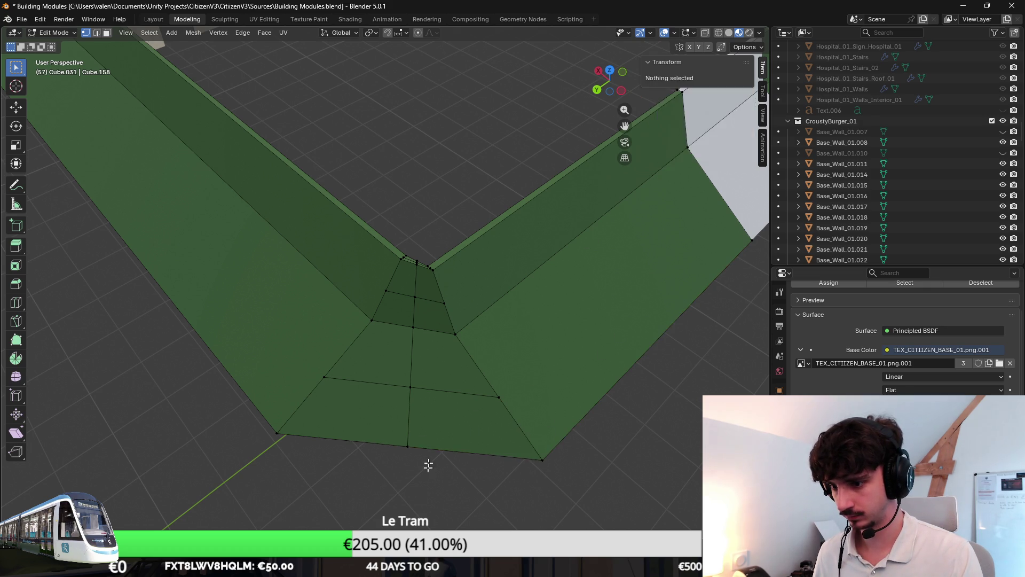
key("Return")
key("ctrl+z")
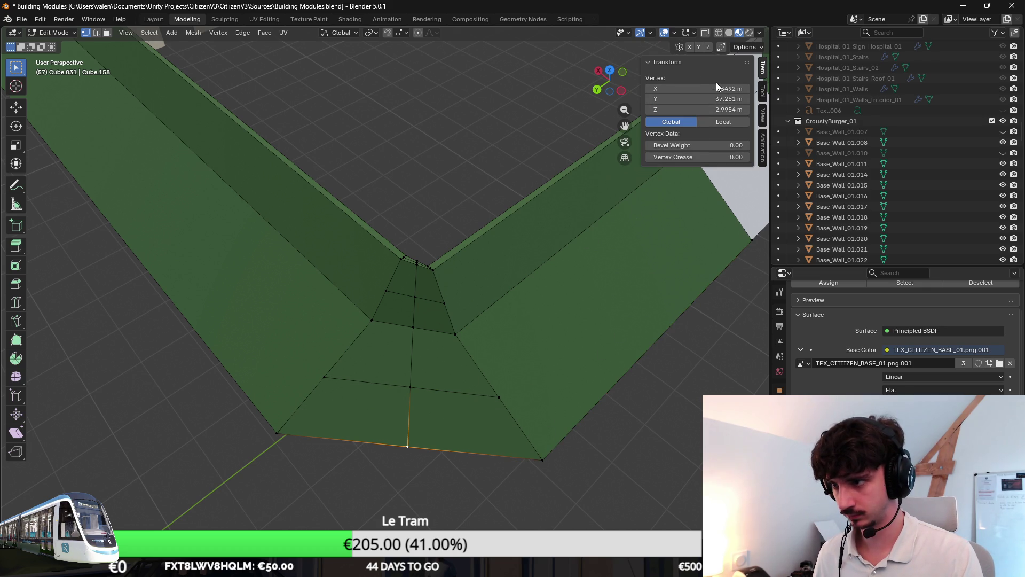
double_click(717, 84)
key("Escape")
key("ctrl+z")
key("ctrl+shift+z")
key("ctrl+z")
key("ctrl+shift+z")
key("ctrl+z")
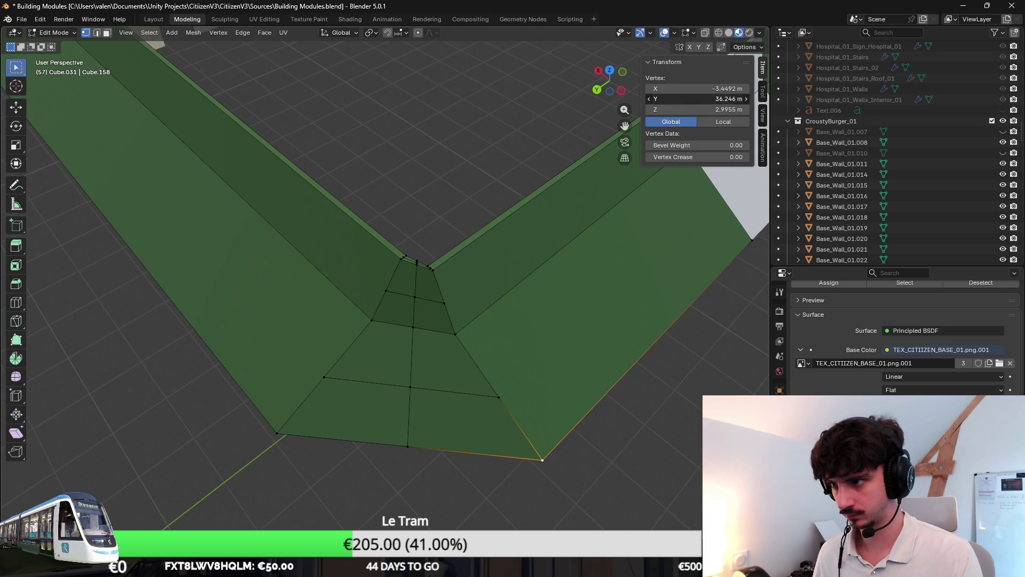
key("ctrl+shift+z")
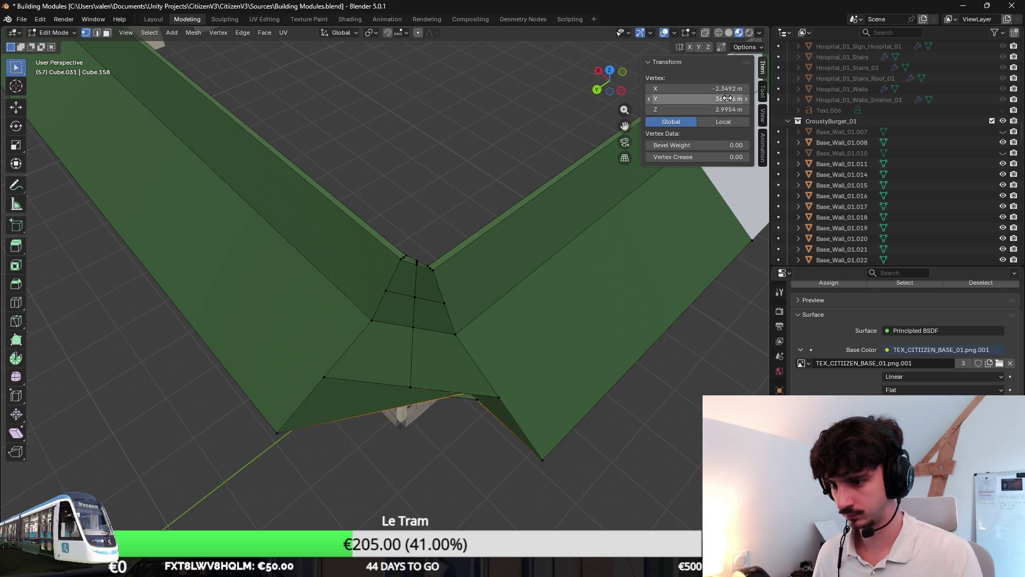
Step: Inspect the outer vertex at Y 36.246 against the walls below, then undo that move
mouse_move(545, 298)
middle_mouse_down()
mouse_move(556, 235)
mouse_move(556, 311)
mouse_move(591, 307)
mouse_move(565, 235)
middle_mouse_up()
key("ctrl+z")
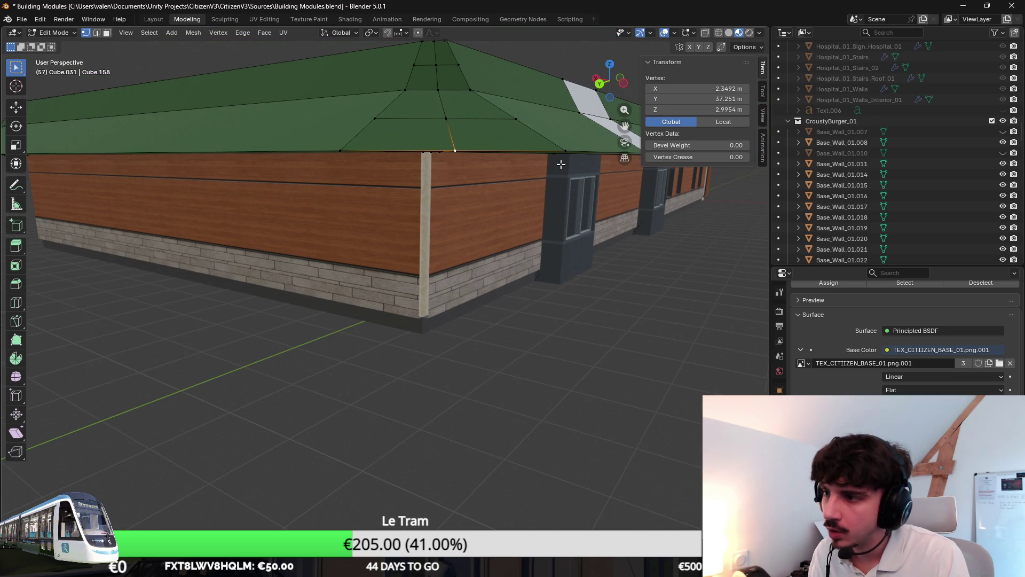
middle_click_drag(572, 141, 439, 199)
key("ctrl+shift+z")
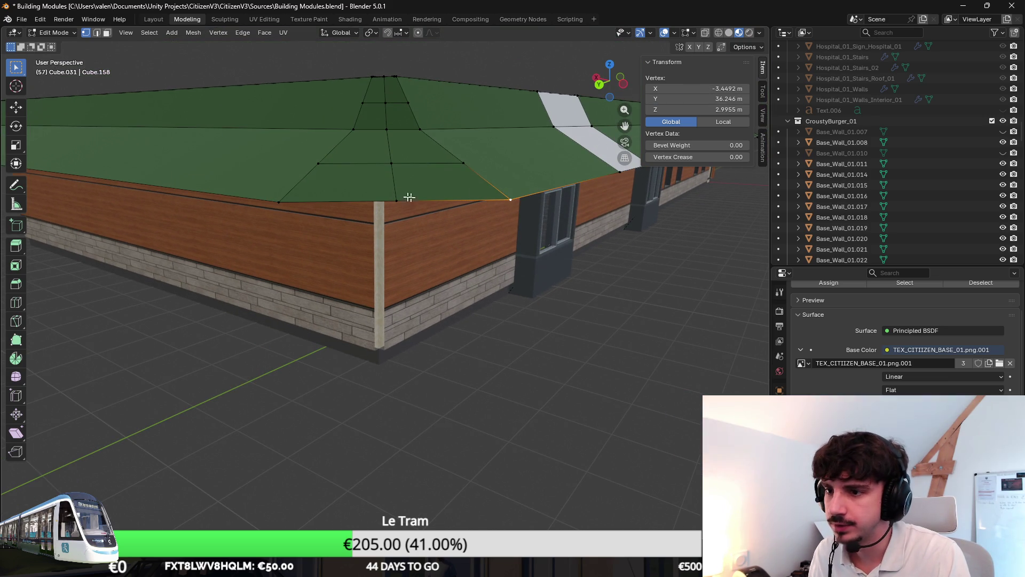
key("Return")
middle_click_drag(572, 165, 540, 205)
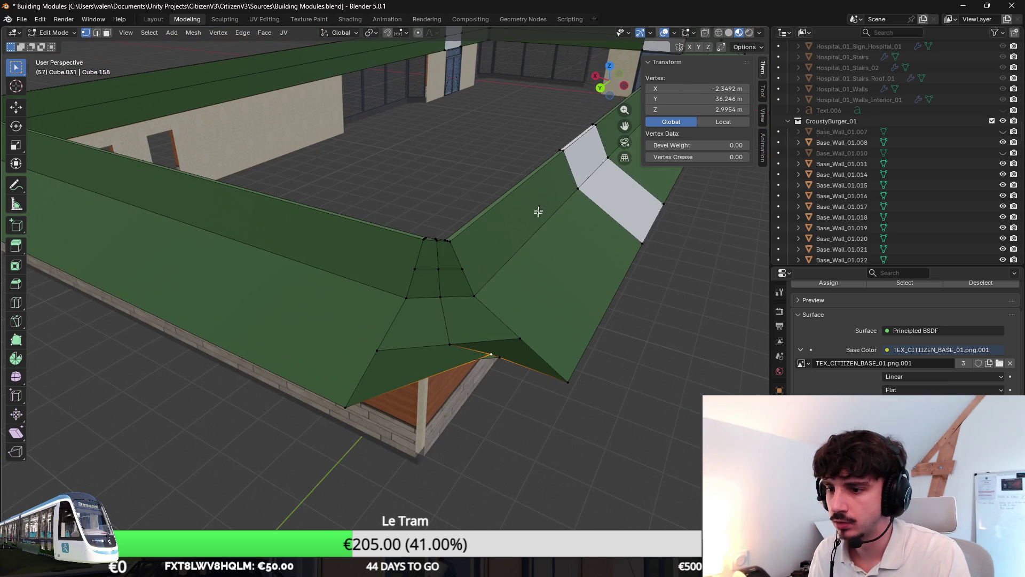
key("ctrl+z")
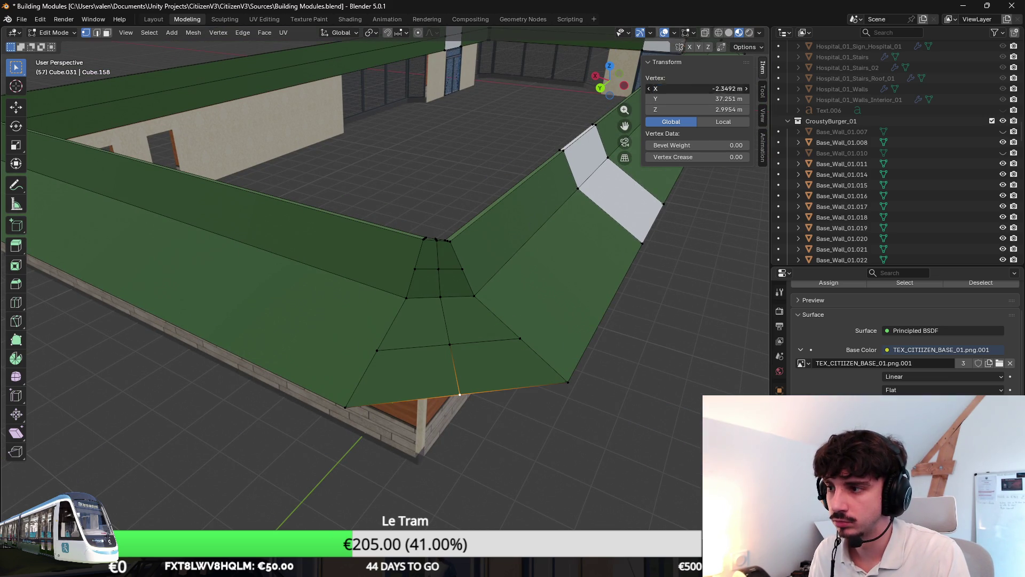
Step: Set the outer vertex's X to -3.4492 and the neighbouring edge vertex's Y to 36.246
left_click(694, 88)
type("-3.4492")
key("Return")
scroll(346, 348, "up", 3)
left_click(309, 413)
type("36.246")
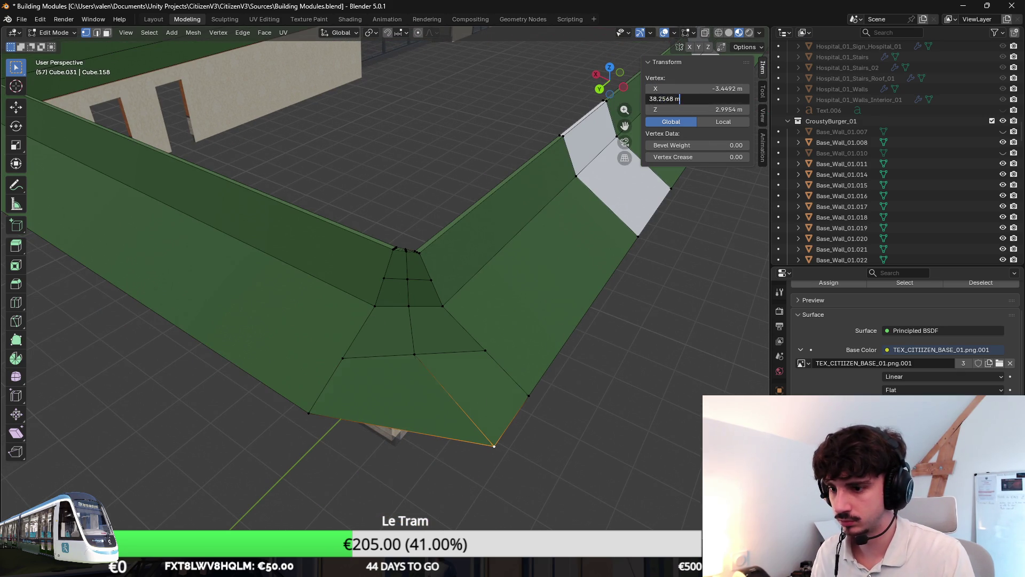
key("Return")
Step: Place the inner slope vertex at X -2.0027
left_click(490, 354)
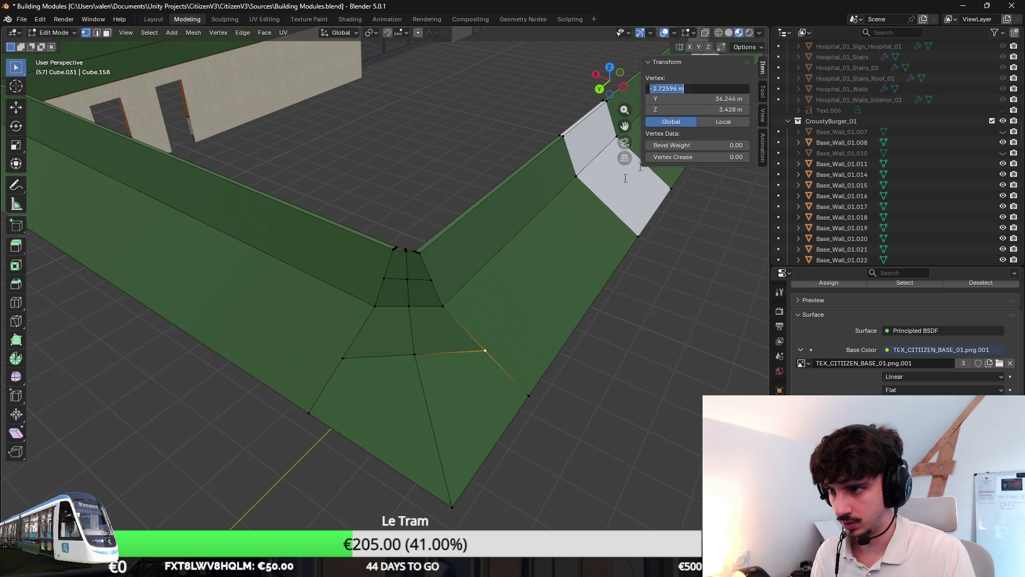
left_click_drag(454, 314, 407, 312)
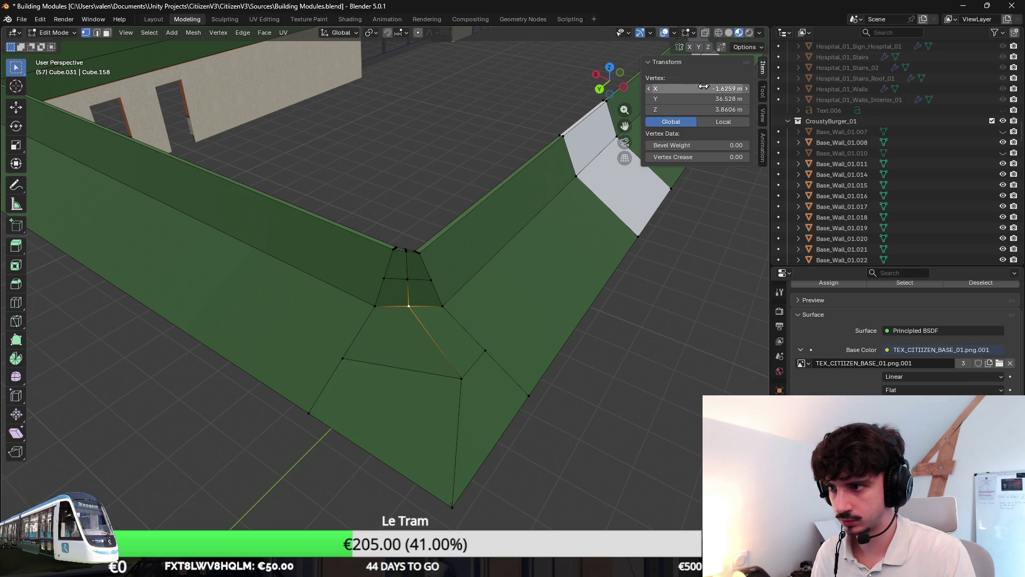
type("-2.0027")
key("Return")
scroll(453, 294, "up", 2)
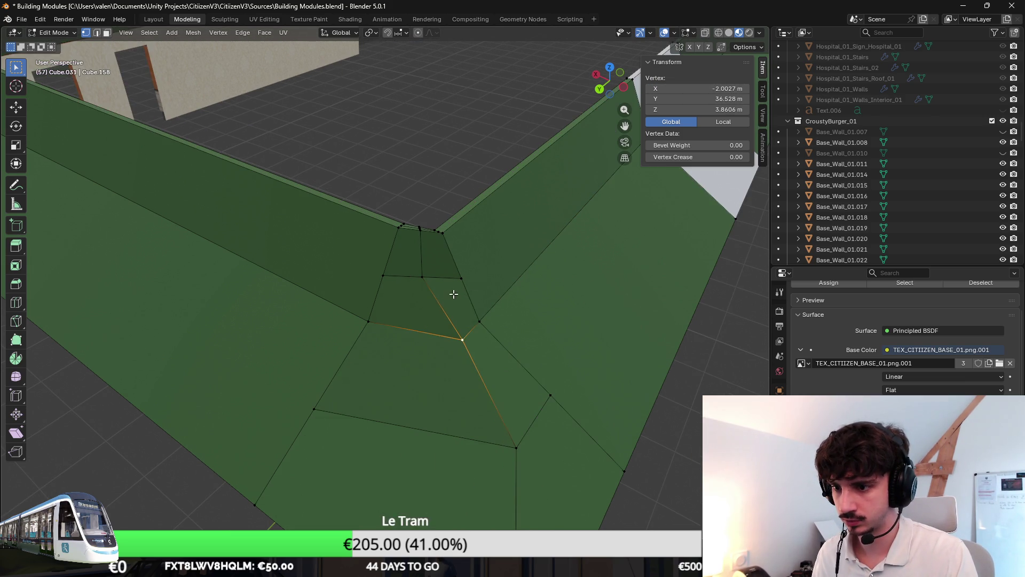
left_click(421, 276)
Step: Set the inner corner vertices' X values to -1.7919 and -1.5812
type("-1.7919")
key("Return")
middle_click_drag(476, 221, 523, 301)
left_click(504, 468)
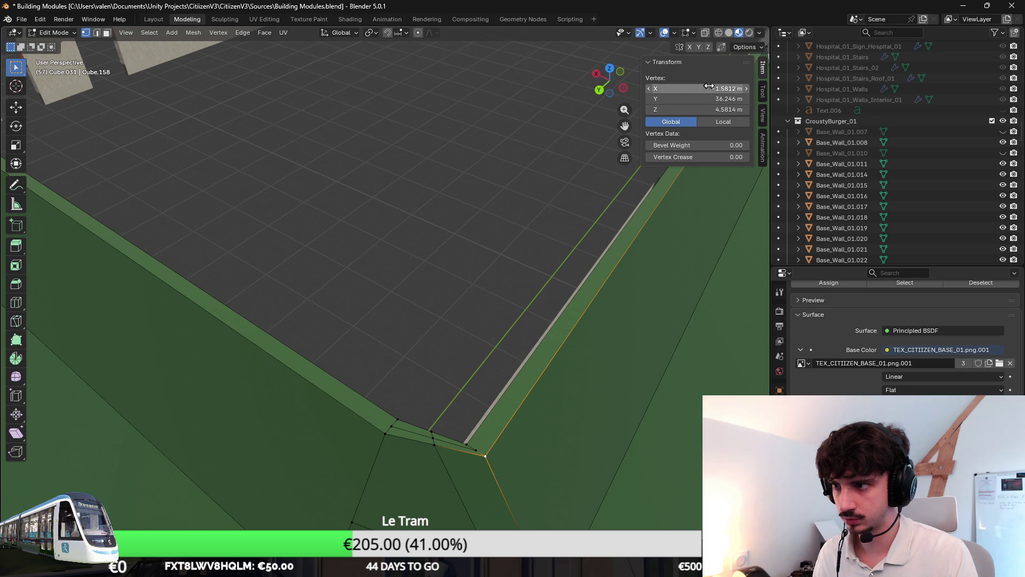
left_click(433, 445)
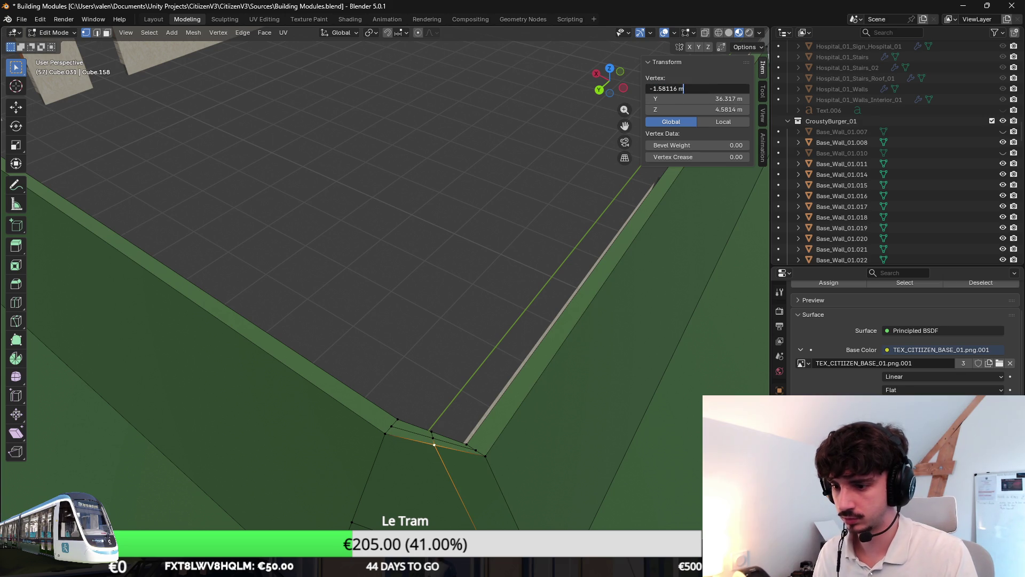
key("Return")
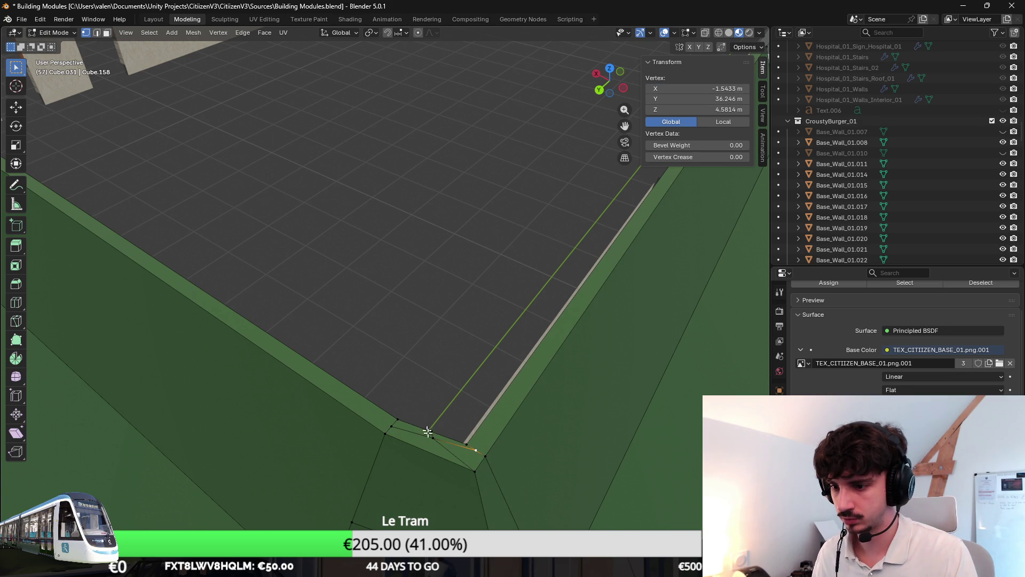
left_click_drag(699, 93, 699, 93)
key("Escape")
Step: Move the inner roof edge vertex to Y 36.351
left_click(458, 408)
left_click(432, 431)
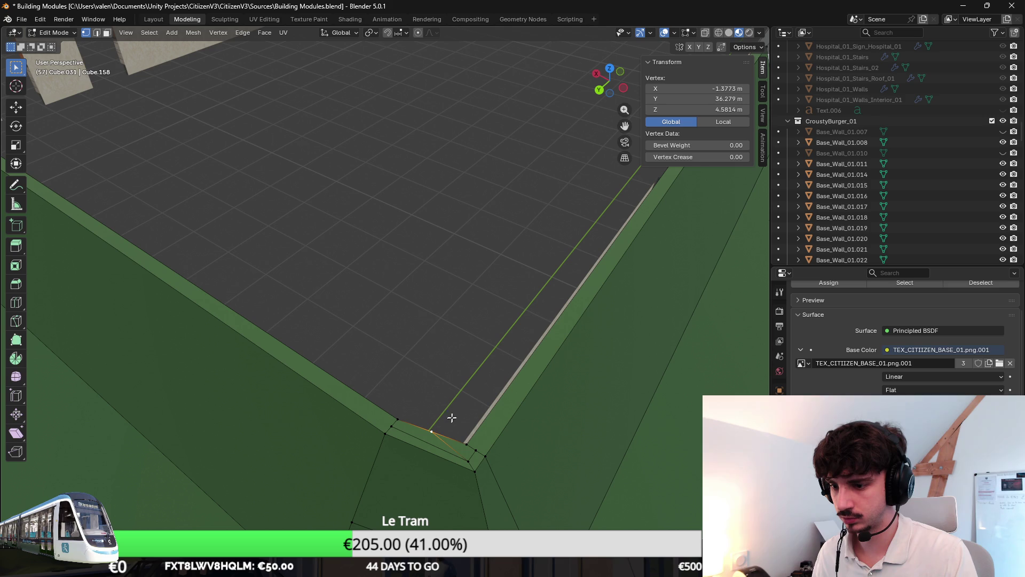
left_click_drag(704, 90, 709, 90)
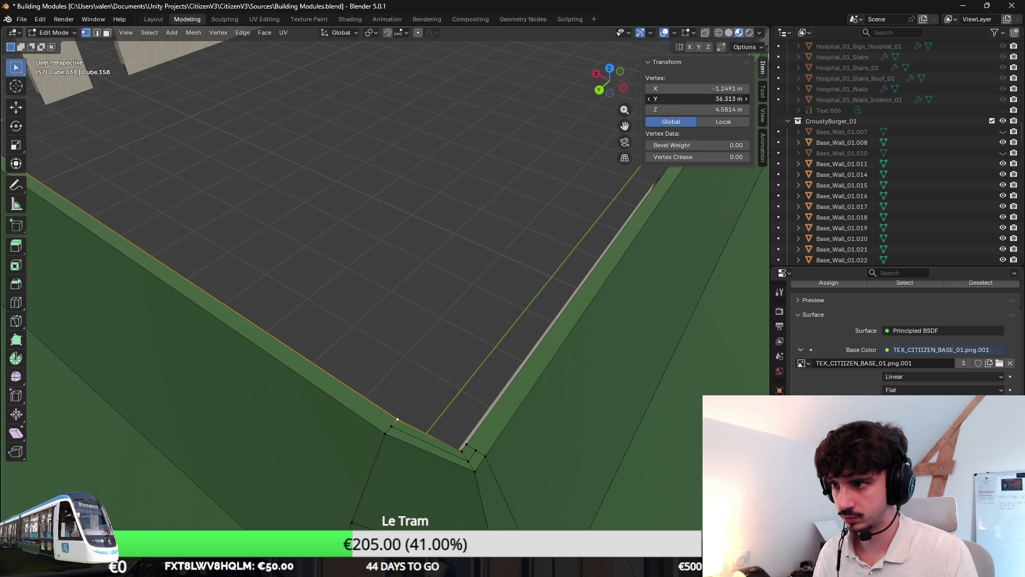
left_click_drag(699, 99, 703, 99)
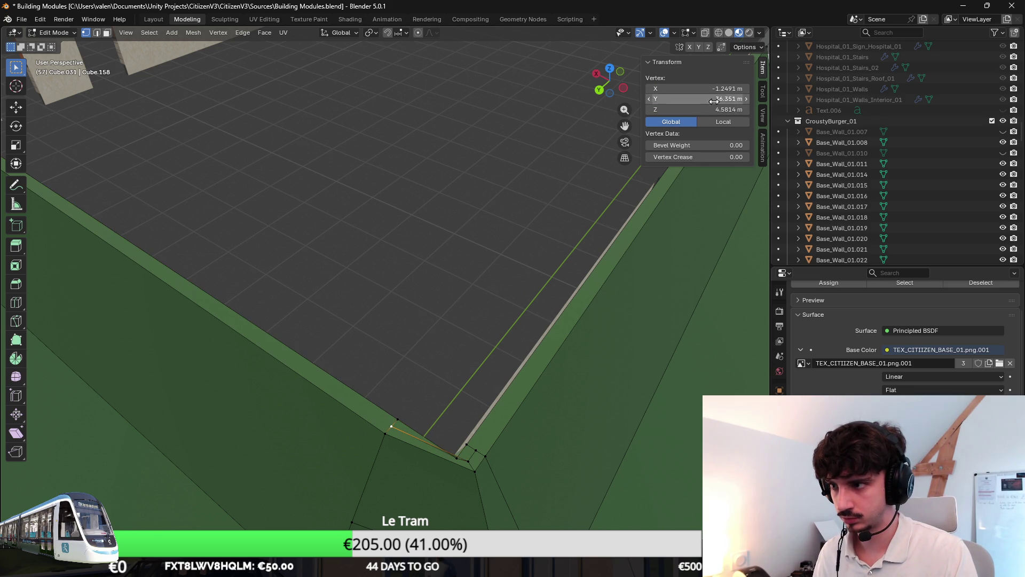
key("Return")
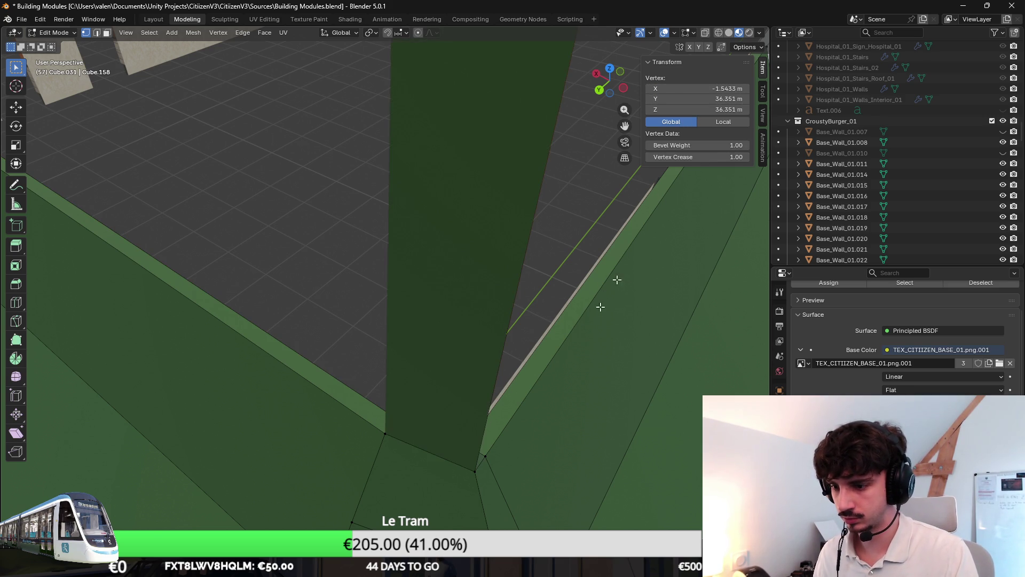
Step: Give another corner vertex X -1.5812 and paste a matching Y onto the upper roof vertex
left_click(379, 453)
left_click(700, 88)
type("-1.5812")
key("Return")
key("KP_Decimal")
scroll(423, 336, "down", 5)
left_click(434, 174)
left_click(694, 99)
key("ctrl+v")
key("Return")
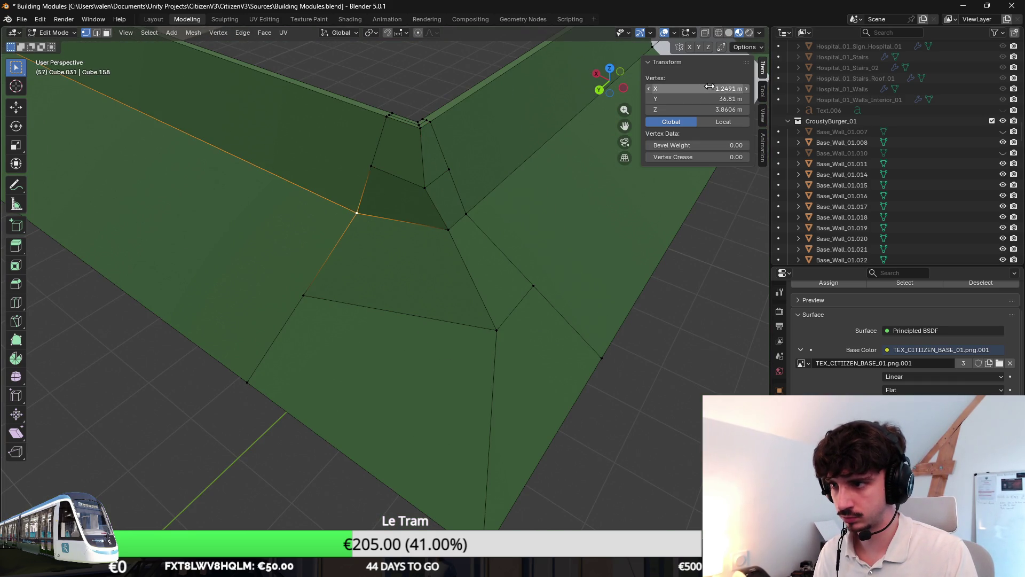
Step: Paste the shared Y and Z coordinates onto the lower roof corner vertices
left_click(448, 229)
key("Return")
left_click(324, 324)
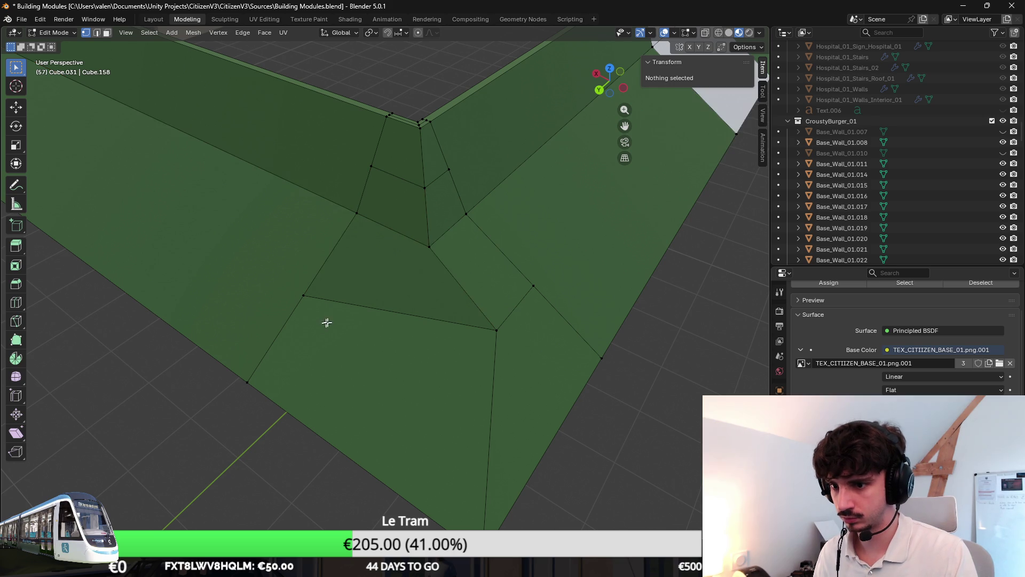
left_click(303, 294)
left_click(693, 99)
key("ctrl+v")
key("Return")
left_click(497, 330)
left_click(694, 109)
type("37.5335 m")
key("Return")
Step: Return to Object Mode, check the building from a lower angle, and save the blend file
scroll(594, 343, "down", 5)
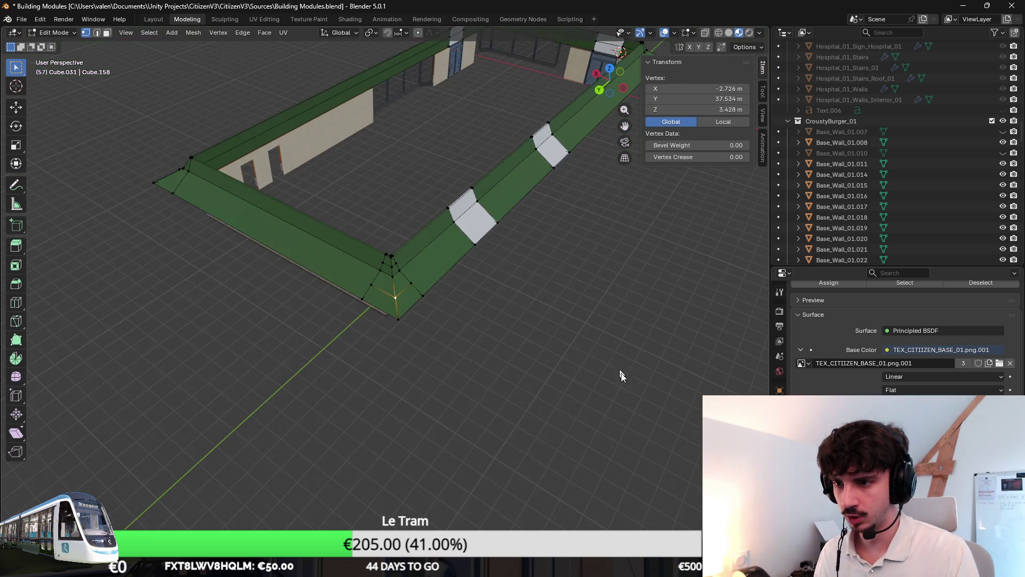
scroll(533, 290, "up", 2)
key("Tab")
middle_click_drag(462, 373, 465, 341)
key("ctrl+s")
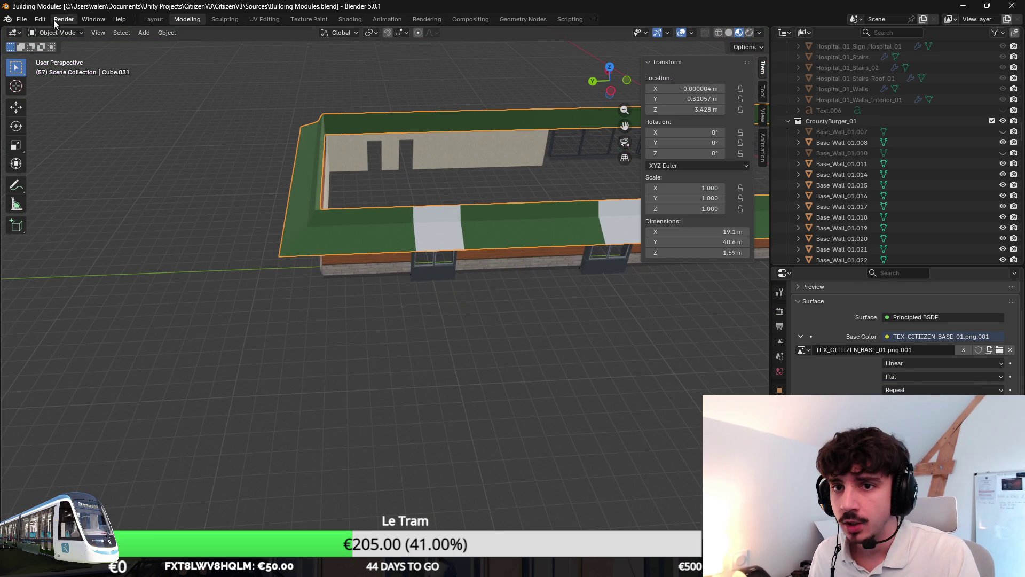
Step: Export the building as CroustyBurger_01.fbx
left_click(22, 19)
left_click(176, 273)
key("Return")
key("alt+Tab")
Step: Fly around the green-roofed building in Unity's Scene view, from the doors up to the roof, then return to Blender
mouse_move(627, 258)
right_mouse_down()
mouse_move(587, 272)
mouse_move(610, 276)
right_mouse_up()
mouse_move(475, 264)
right_mouse_down()
mouse_move(496, 245)
mouse_move(598, 233)
mouse_move(517, 241)
right_mouse_up()
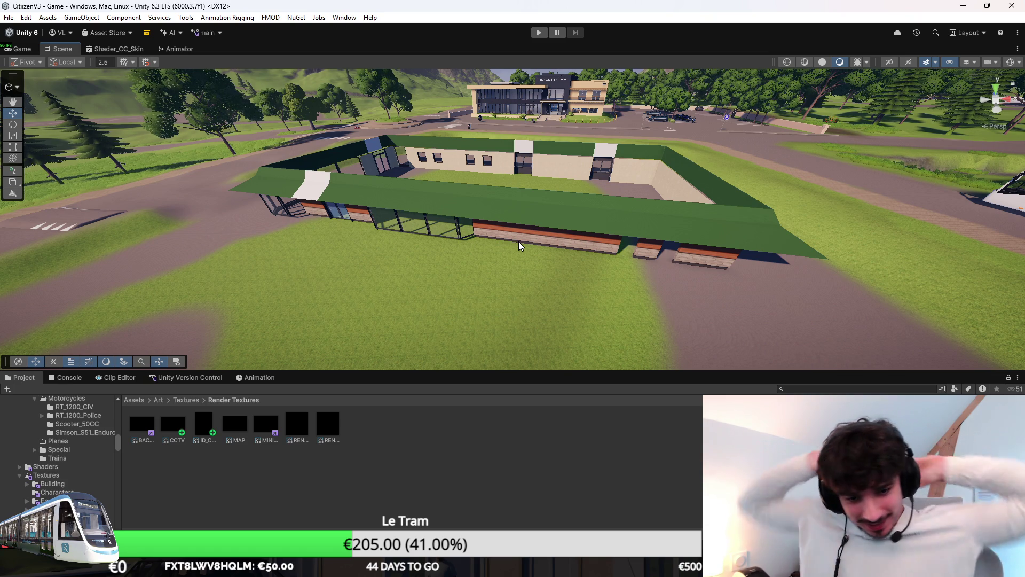
mouse_move(518, 241)
right_mouse_down()
mouse_move(619, 210)
mouse_move(603, 203)
mouse_move(502, 216)
right_mouse_up()
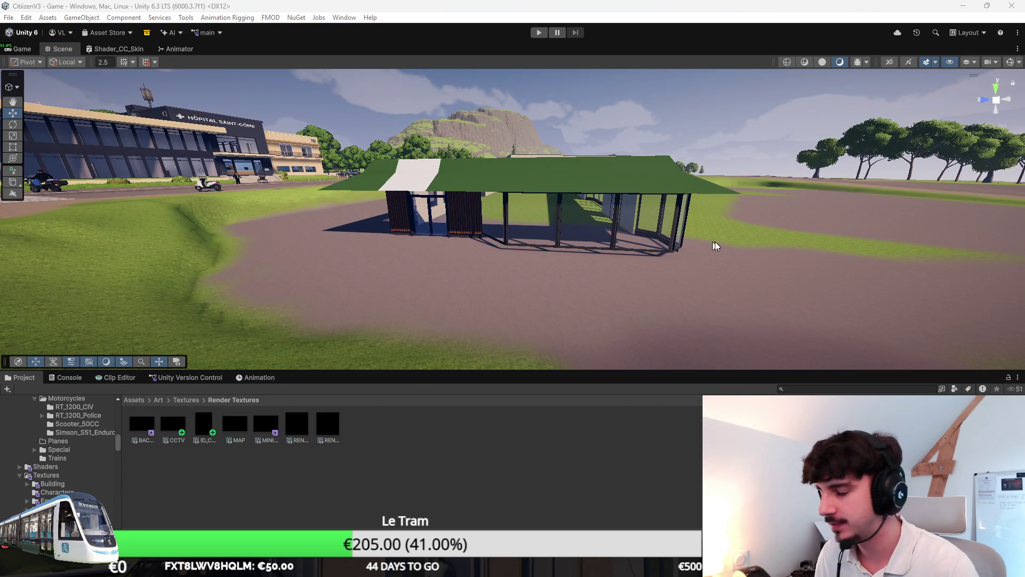
scroll(682, 212, "up", 5)
mouse_move(642, 211)
right_mouse_down()
mouse_move(649, 219)
mouse_move(652, 203)
mouse_move(652, 224)
mouse_move(477, 234)
mouse_move(619, 239)
right_mouse_up()
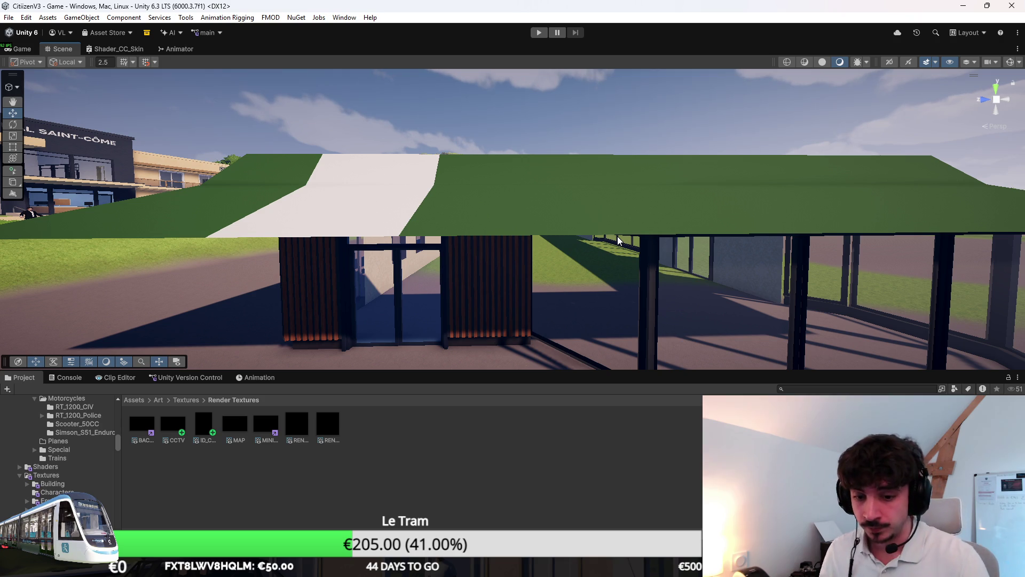
mouse_move(648, 222)
right_mouse_down()
mouse_move(642, 306)
mouse_move(640, 279)
right_mouse_up()
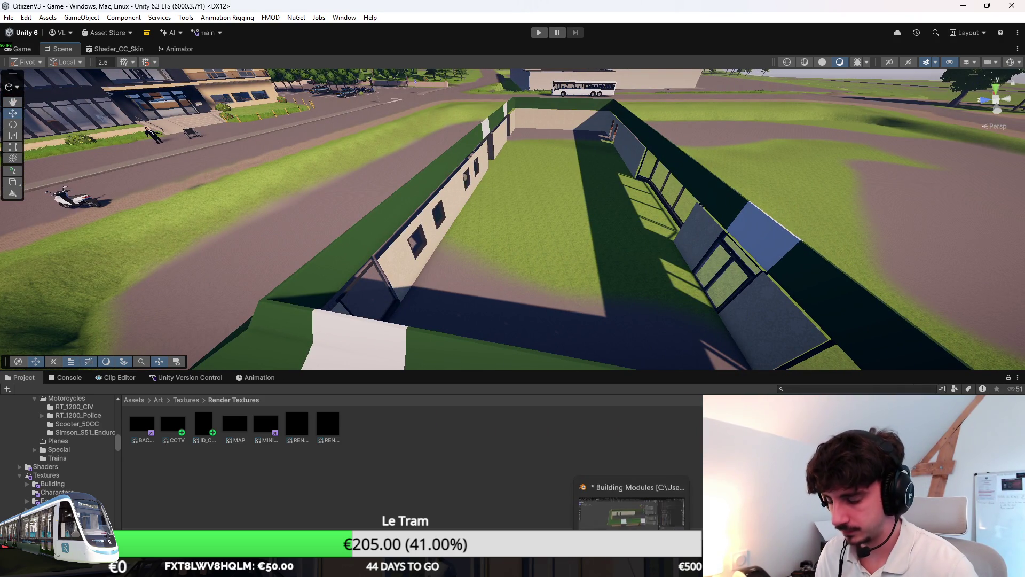
left_click(614, 566)
mouse_move(442, 272)
middle_mouse_down("shift")
mouse_move(360, 236)
mouse_move(350, 178)
middle_mouse_up("shift")
Step: Extrude the roof's inner edge along Y and stretch it across the courtyard
key("Tab")
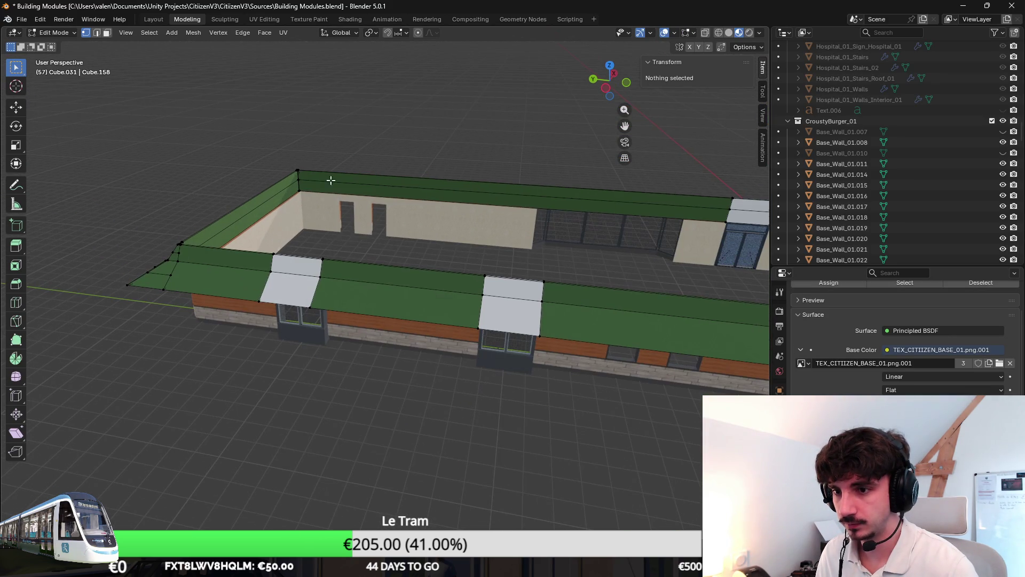
left_click(286, 170)
left_click(96, 32)
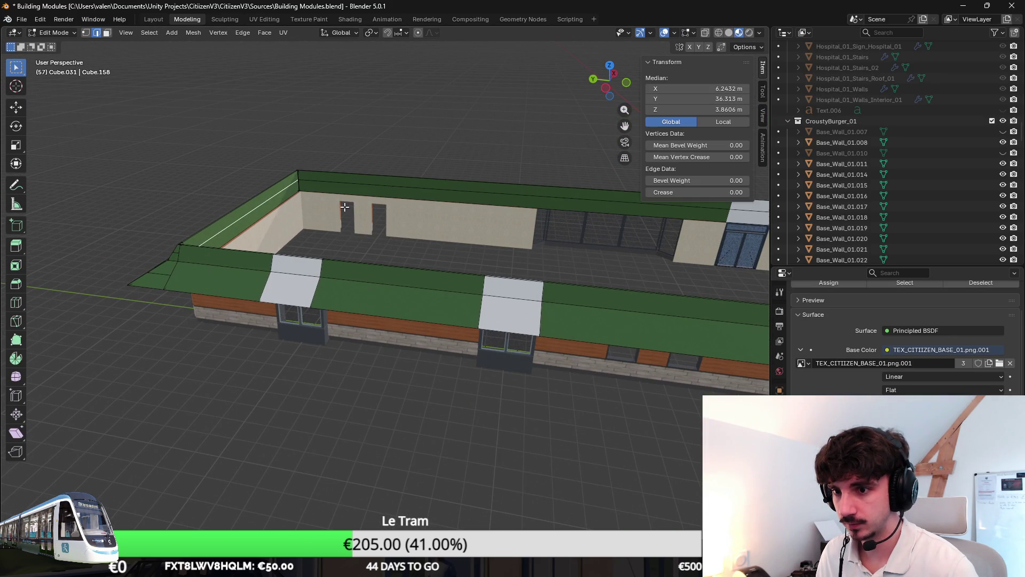
middle_click_drag(369, 235, 376, 219)
key("e")
key("y")
left_click(686, 267)
mouse_move(687, 267)
middle_mouse_down()
mouse_move(356, 258)
mouse_move(396, 261)
middle_mouse_up()
key("g")
key("y")
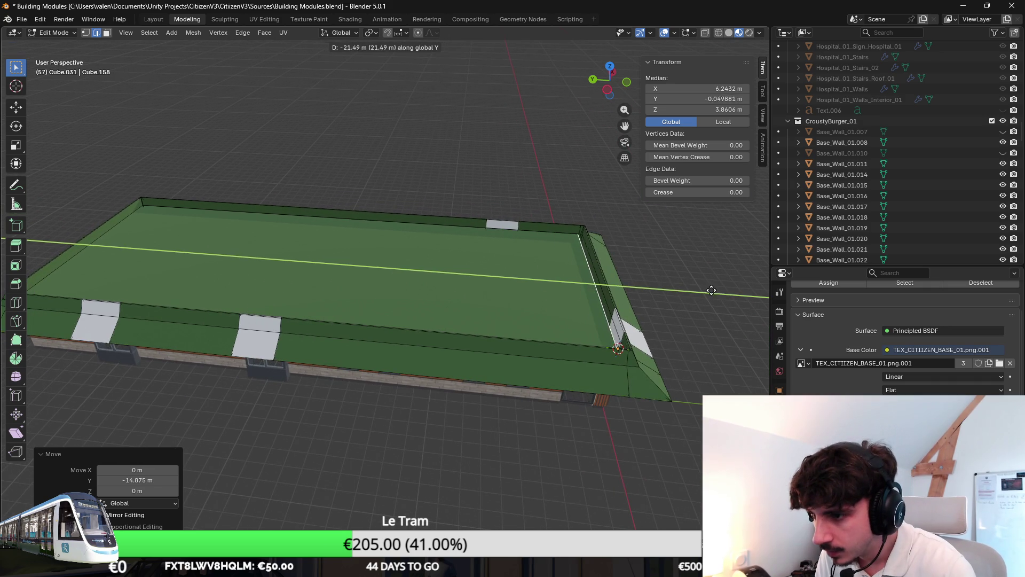
left_click(718, 292)
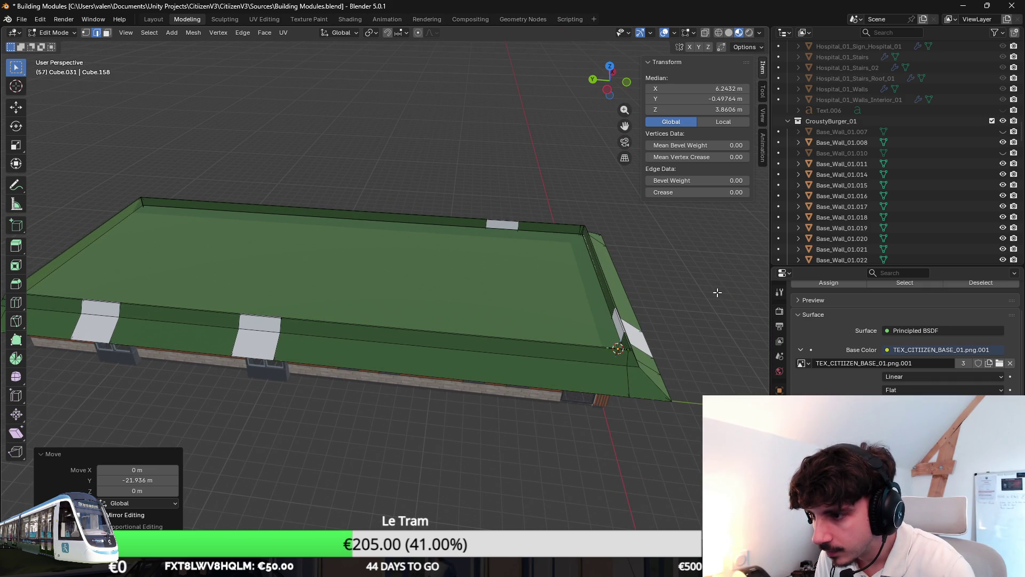
Step: Raise the new courtyard face vertically to about 4.22 m
left_click(109, 34)
left_click(398, 232)
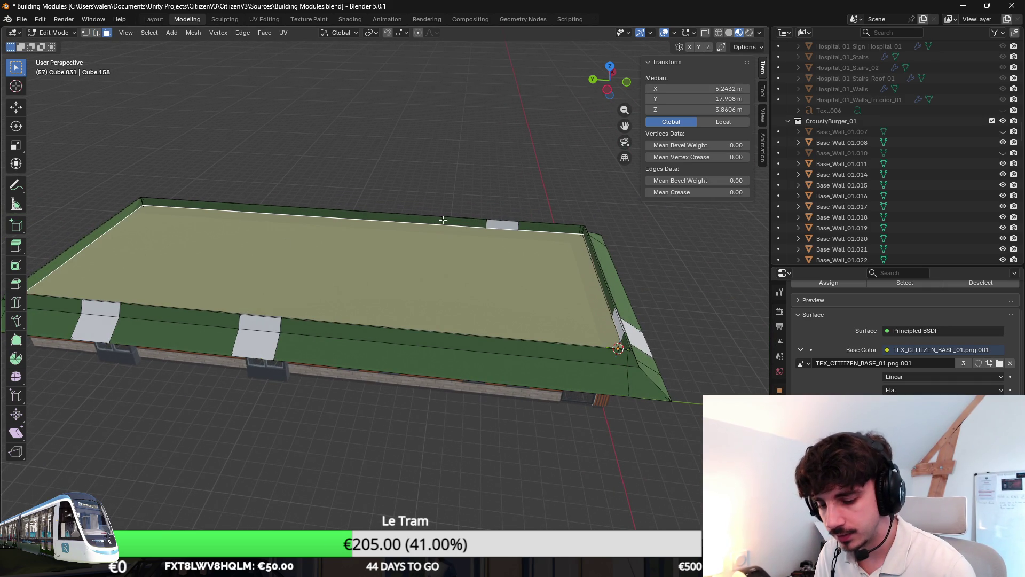
right_click(447, 202)
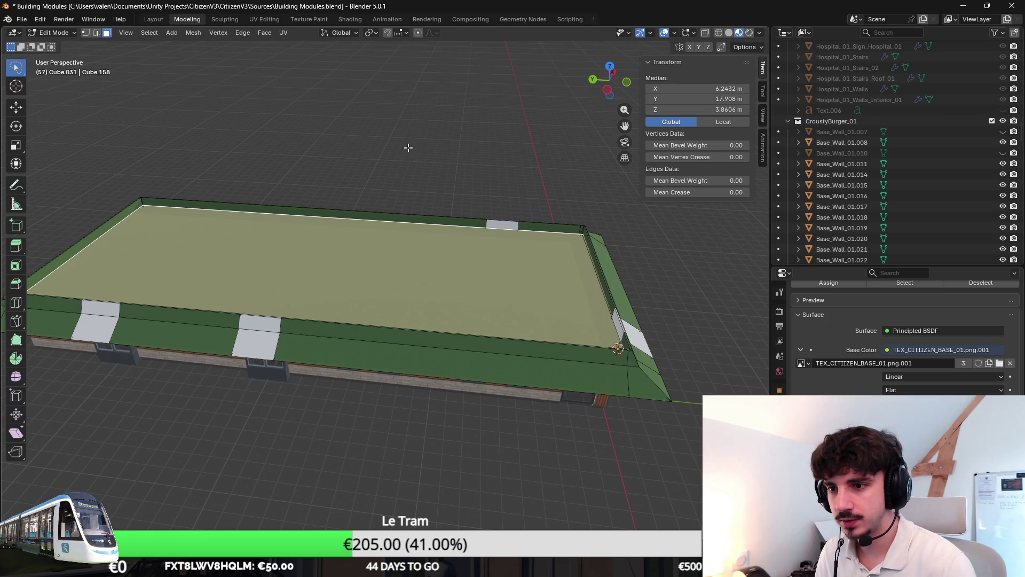
key("g")
key("z")
left_click(455, 161)
middle_click_drag(455, 161, 374, 154)
key("g")
key("z")
left_click(372, 153)
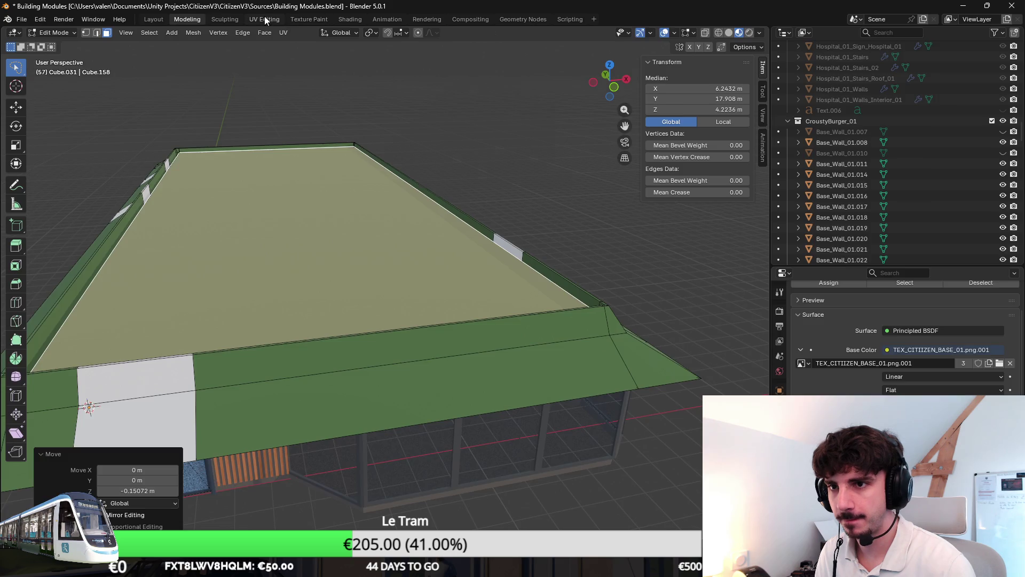
Step: Switch to the UV Editing workspace with the roof back in Edit Mode
left_click(265, 20)
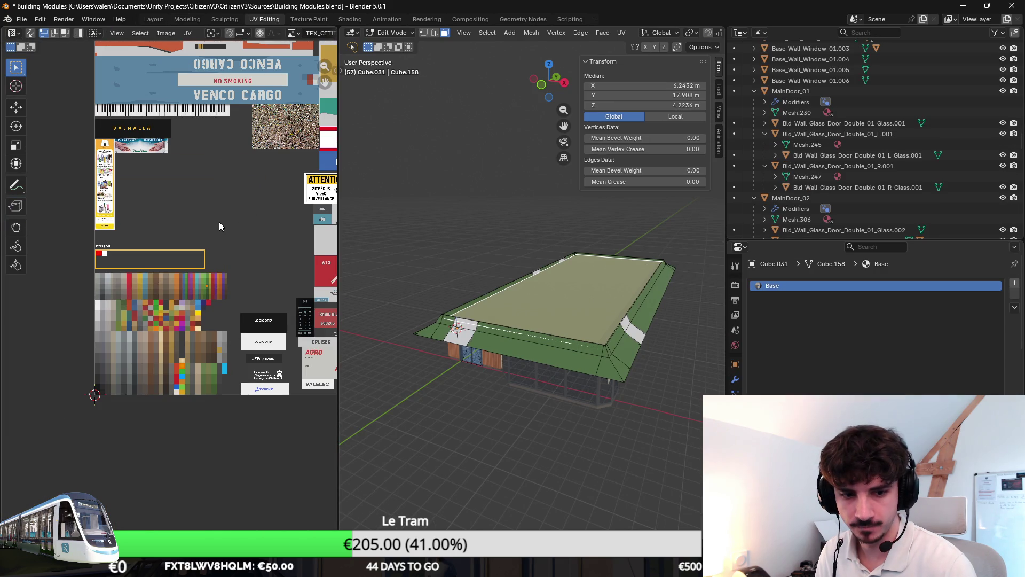
key("Tab")
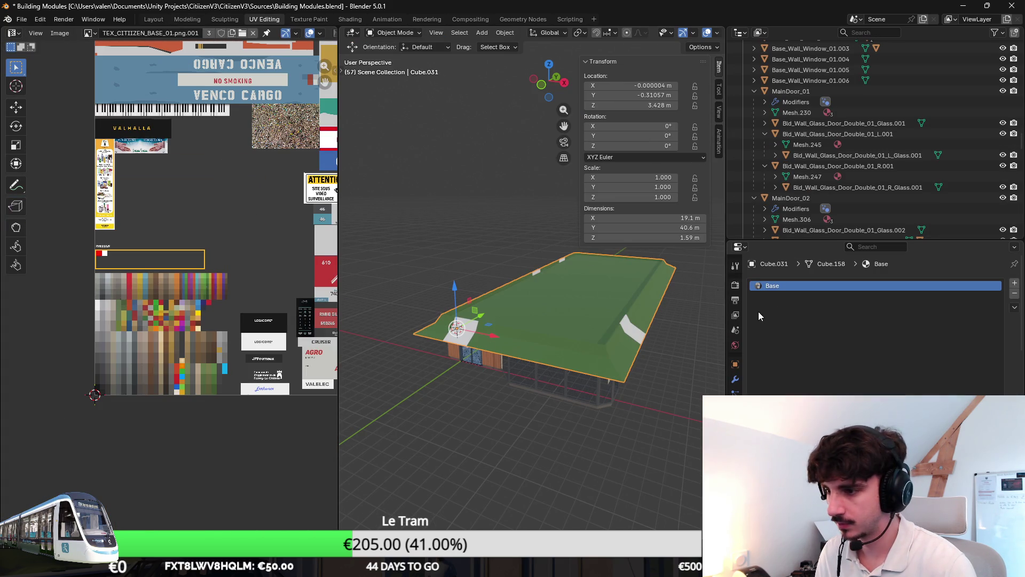
key("Tab")
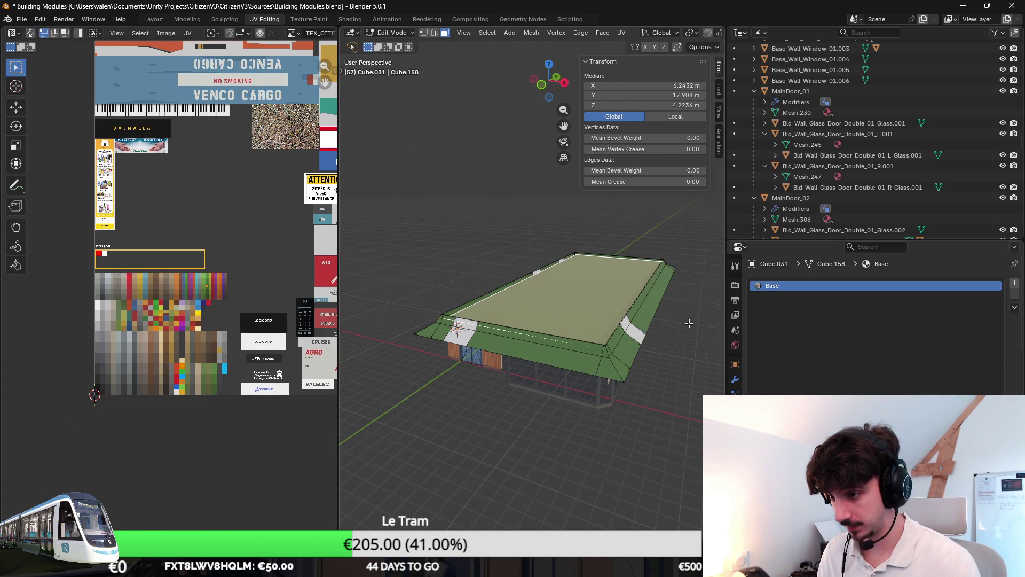
scroll(687, 321, "up", 3)
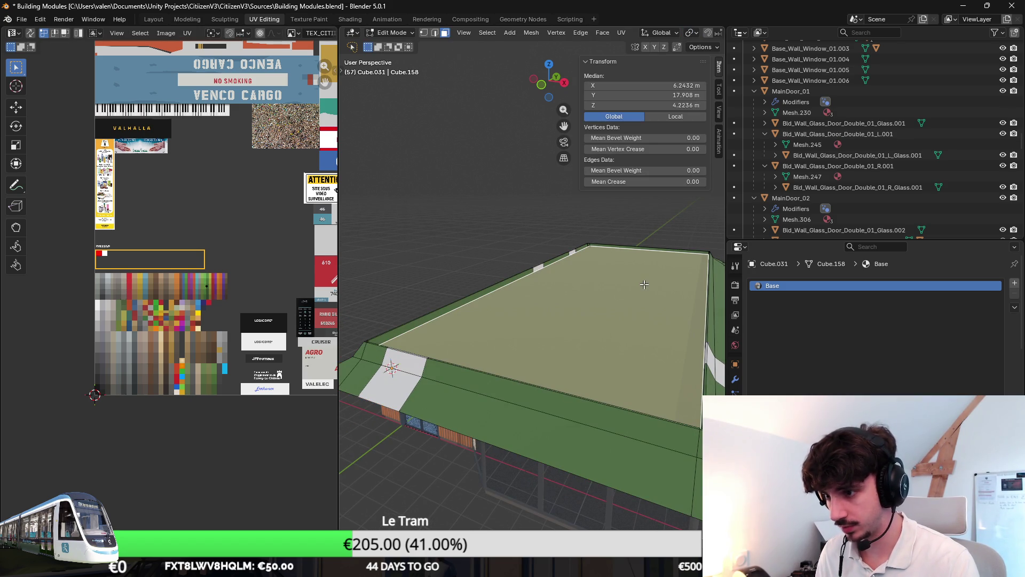
Step: Undo the moves and extrusion until the courtyard-covering face is gone
key("ctrl+z")
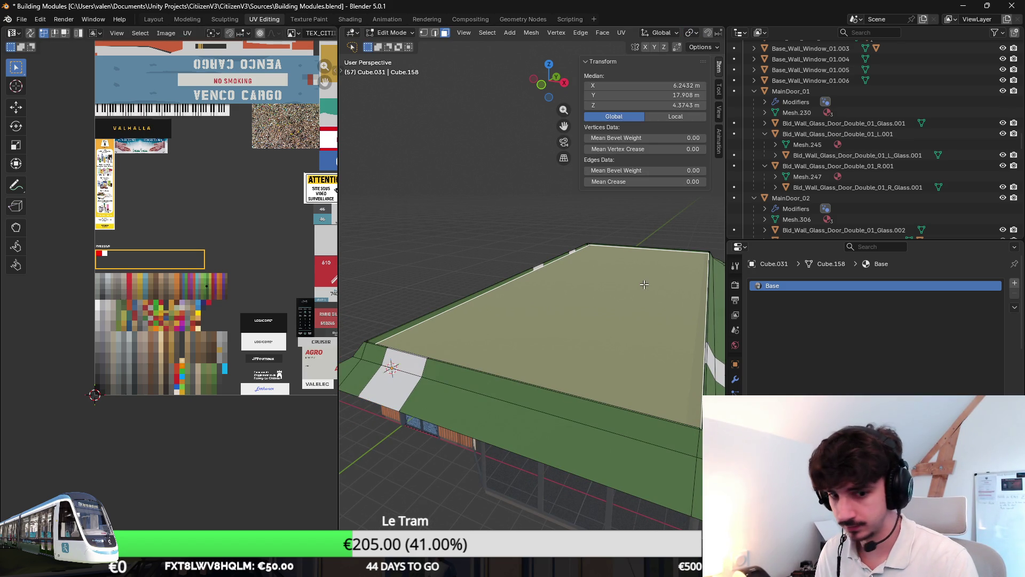
key("ctrl+z")
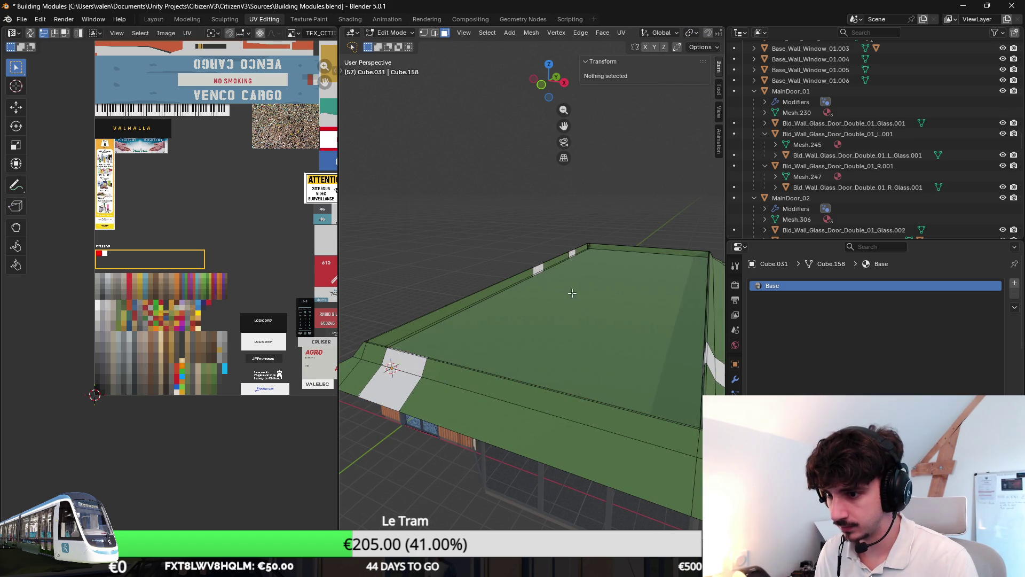
key("ctrl+z")
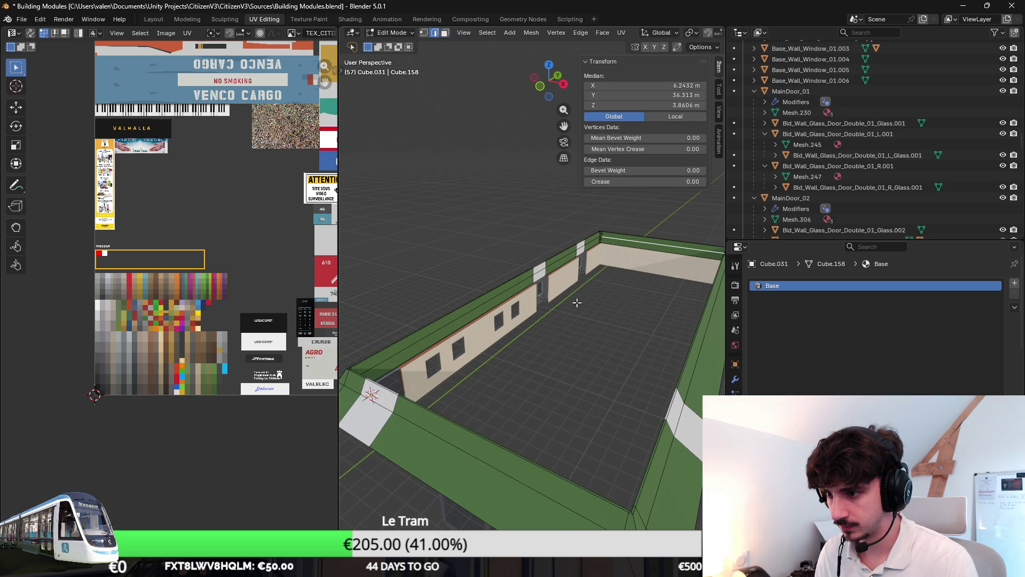
Step: Scale the roof's inner edge ring to 0.9 along X in top view
middle_click_drag(546, 277, 395, 415)
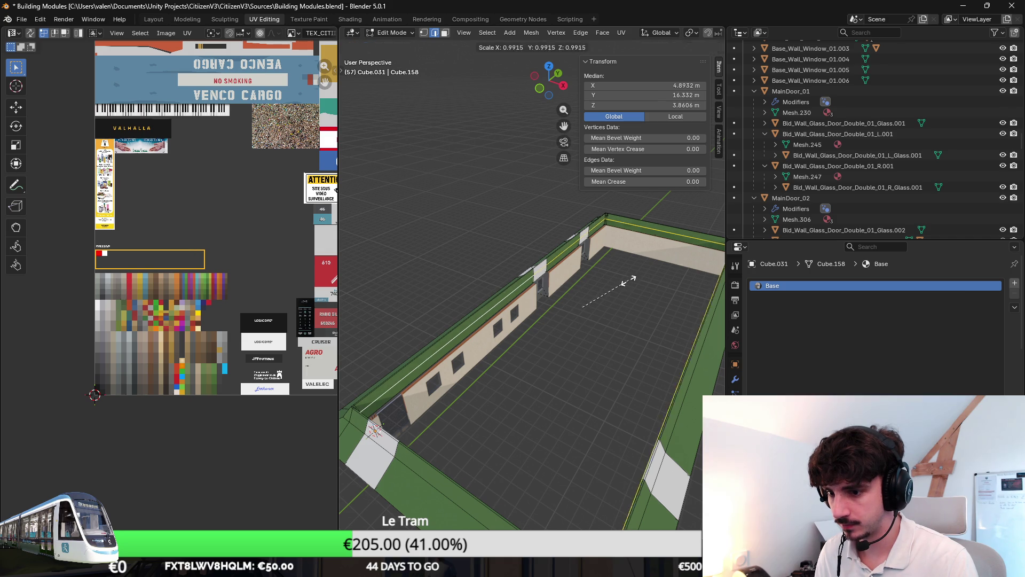
key("s")
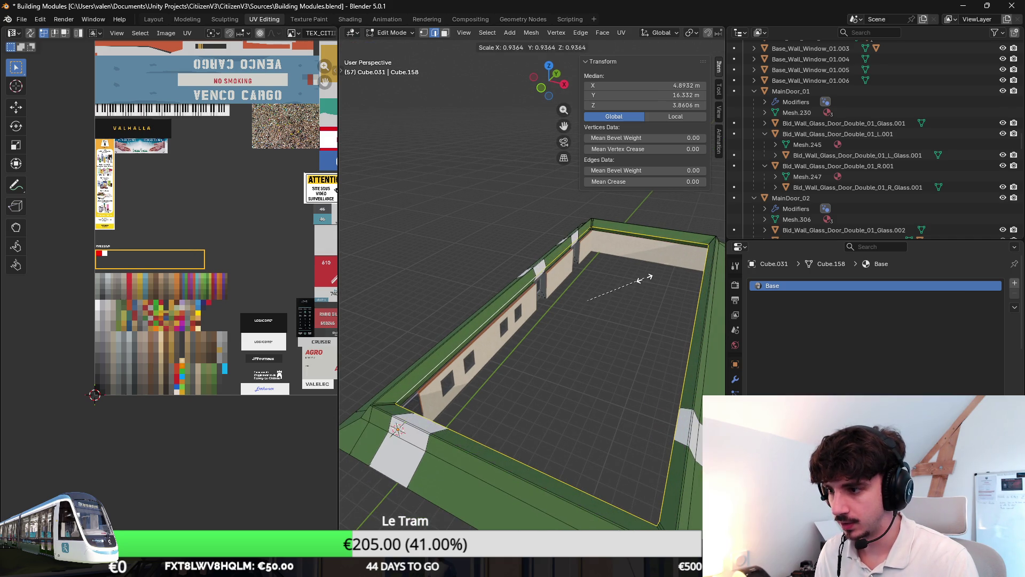
left_click(643, 278)
key("KP_1")
key("KP_7")
scroll(614, 276, "up", 4)
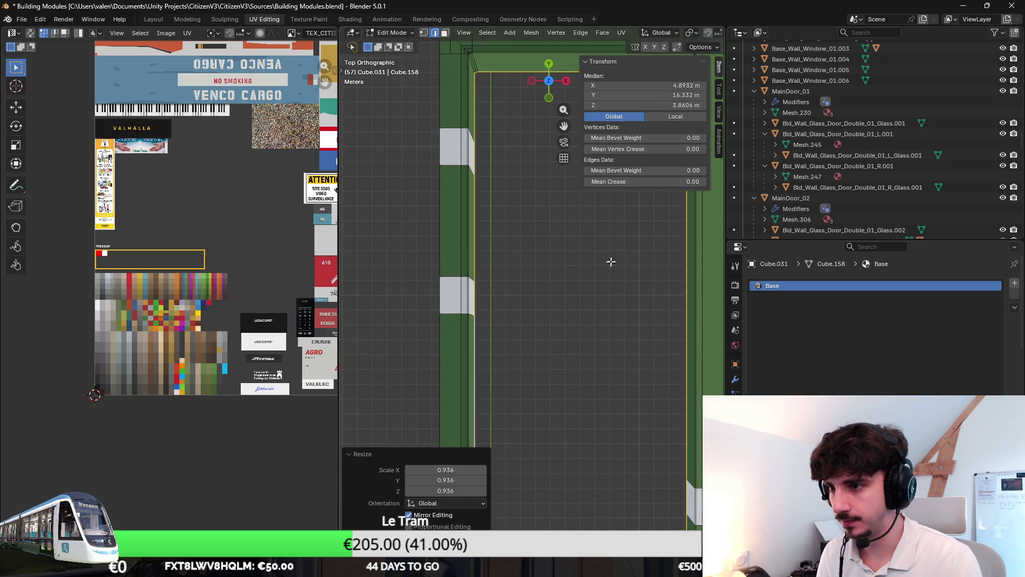
key("ctrl+z")
type("sx0.9")
key("Return")
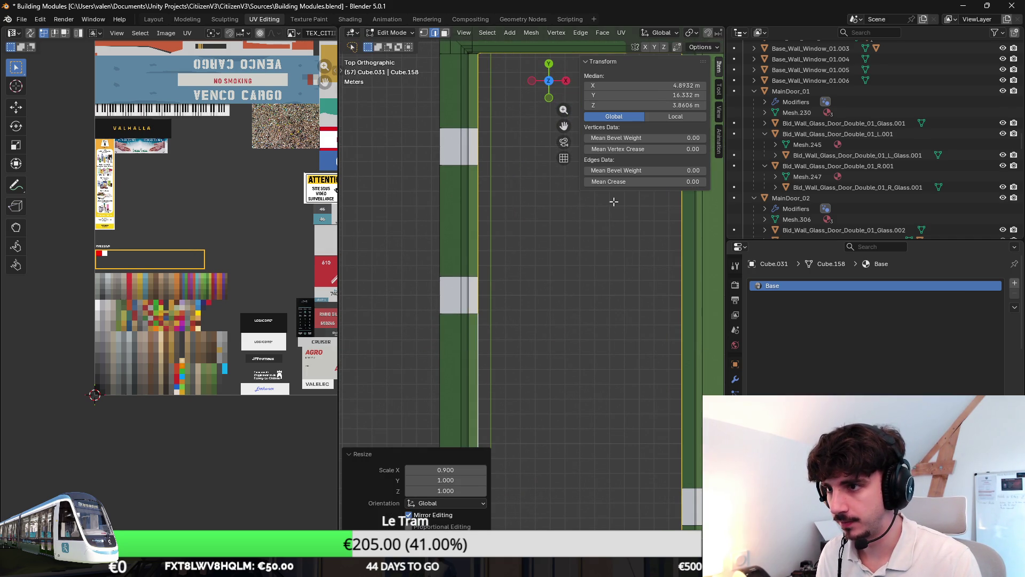
Step: Scale the inner edge ring to 0.957 along Y and recheck it from the top
key("s")
key("z")
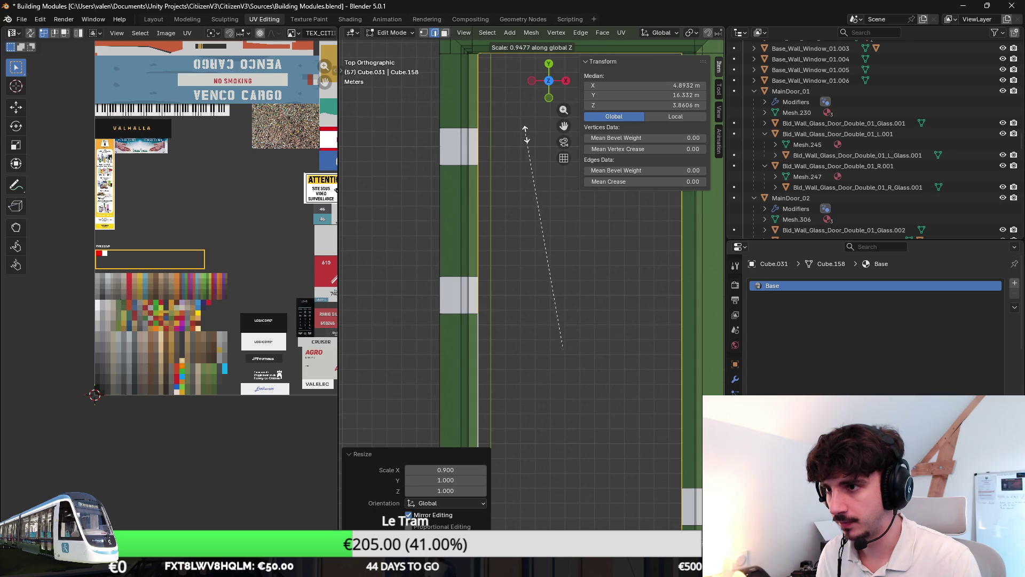
key("Escape")
middle_click_drag(560, 209, 535, 211, "shift")
key("s")
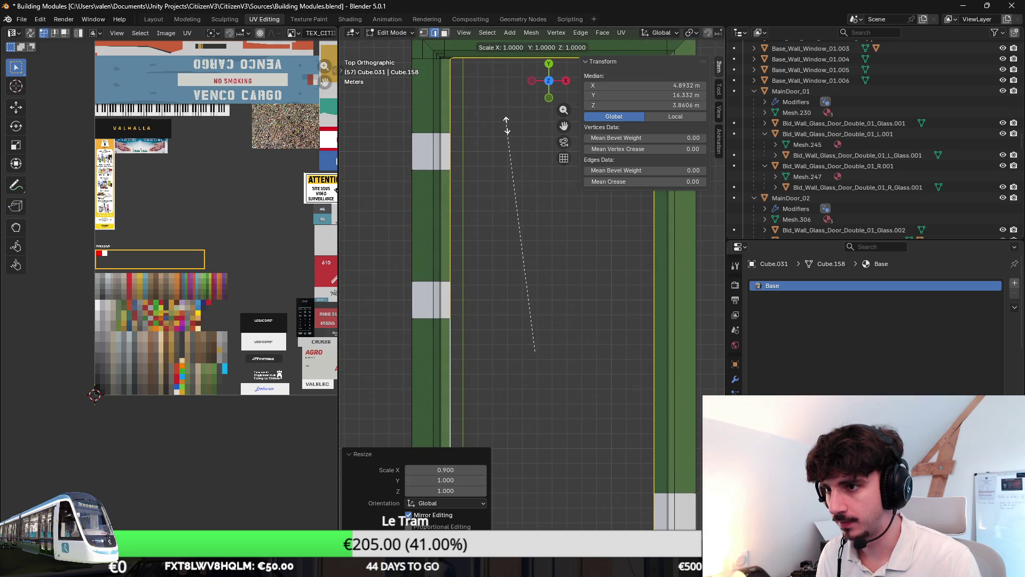
key("y")
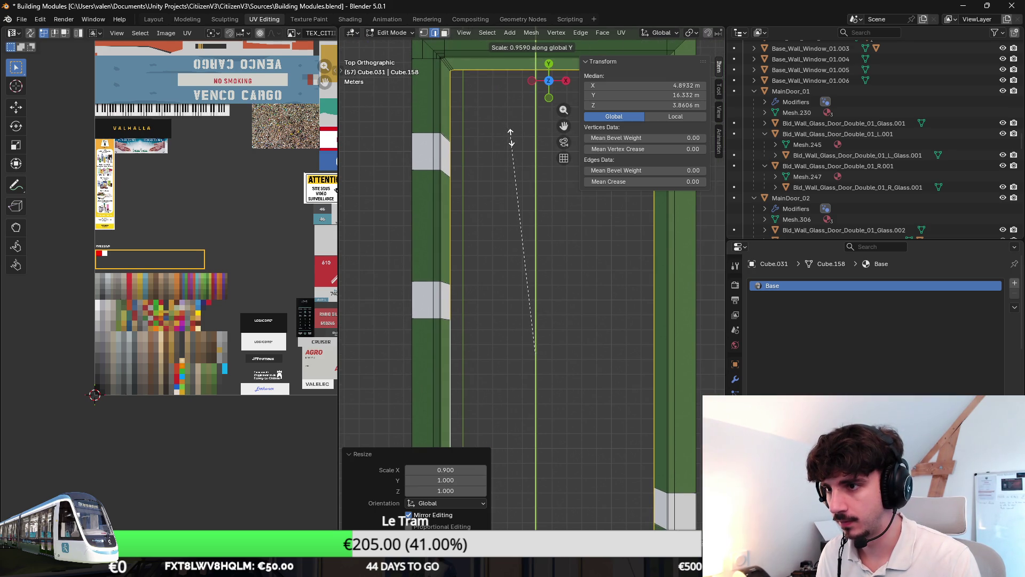
left_click(511, 138)
mouse_move(510, 137)
middle_mouse_down()
mouse_move(485, 130)
mouse_move(480, 166)
mouse_move(544, 210)
mouse_move(481, 229)
mouse_move(536, 195)
mouse_move(562, 208)
mouse_move(508, 270)
middle_mouse_up()
key("s")
right_click(464, 234)
key("KP_7")
scroll(481, 222, "down", 2)
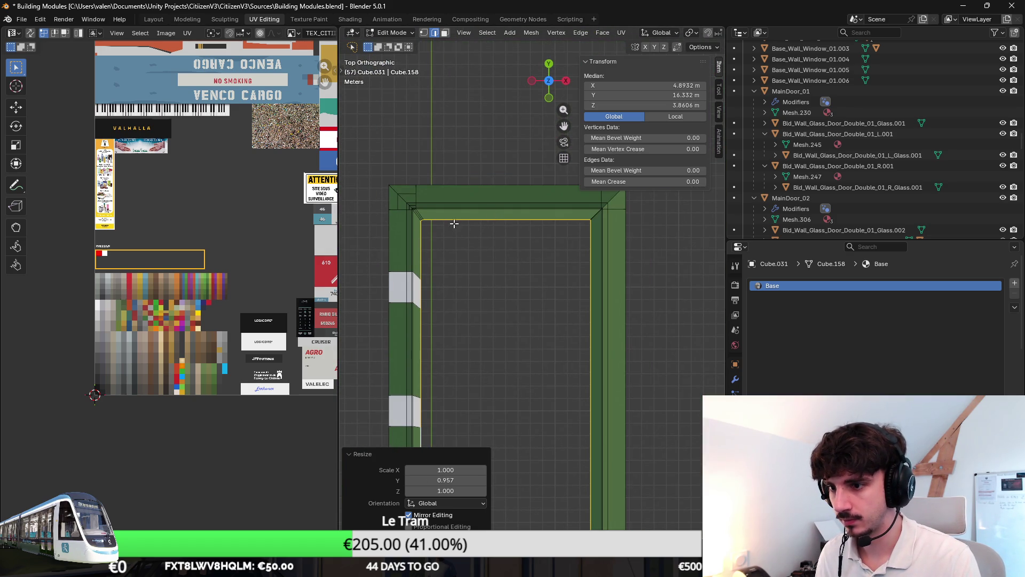
scroll(453, 224, "up", 6)
Step: Move the roof corner vertex to X -1.5055 m
mouse_move(393, 265)
middle_mouse_down("shift")
mouse_move(533, 267)
mouse_move(597, 243)
mouse_move(592, 265)
mouse_move(620, 259)
mouse_move(533, 272)
mouse_move(588, 290)
mouse_move(451, 247)
mouse_move(528, 256)
mouse_move(540, 297)
mouse_move(572, 245)
mouse_move(547, 265)
mouse_move(552, 279)
middle_mouse_up("shift")
scroll(551, 286, "down", 3)
key("Tab")
key("Tab")
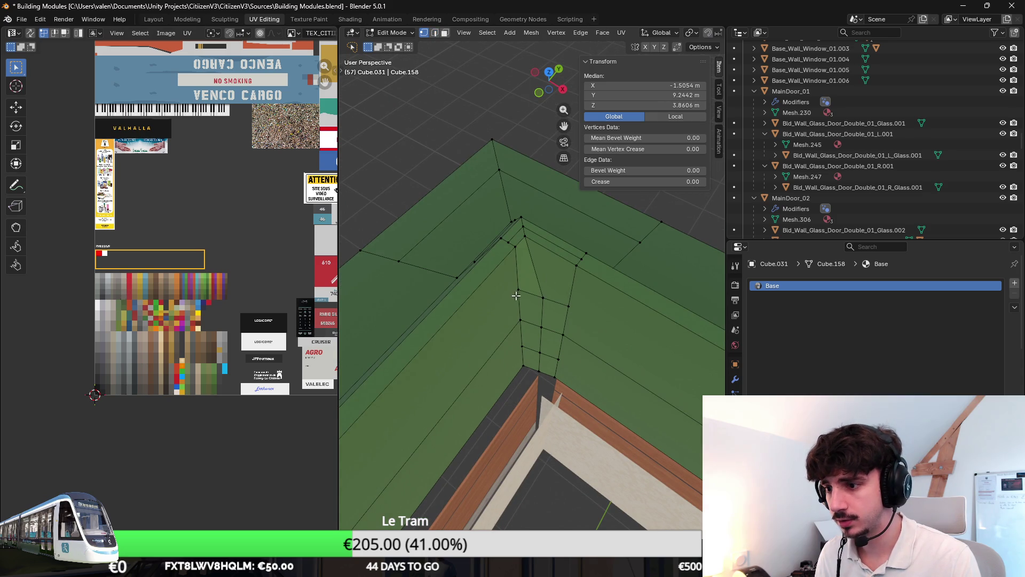
left_click(517, 290)
left_click_drag(667, 85, 649, 85)
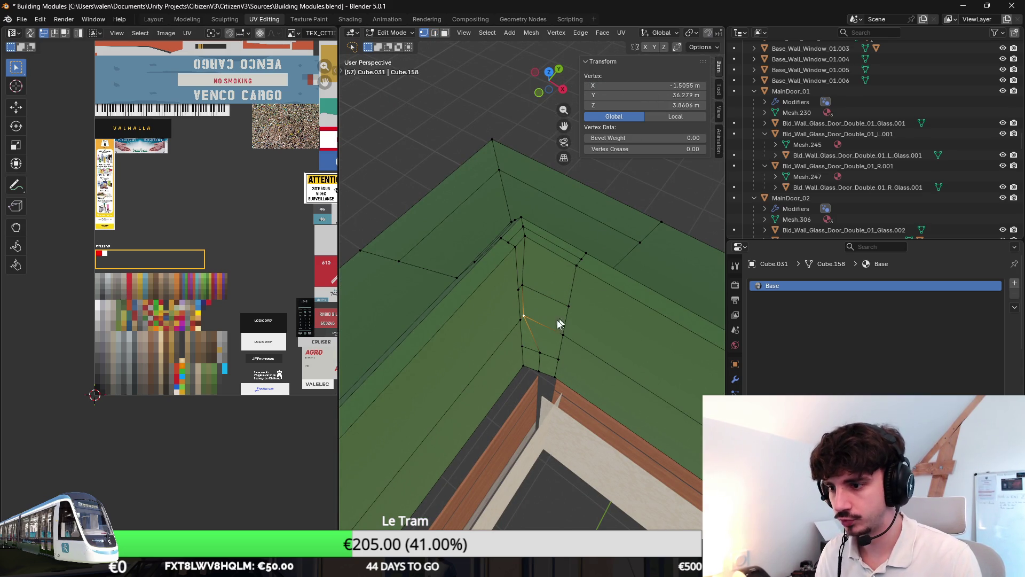
mouse_move(518, 344)
middle_mouse_down()
mouse_move(550, 268)
mouse_move(531, 231)
mouse_move(530, 245)
middle_mouse_up()
key("g")
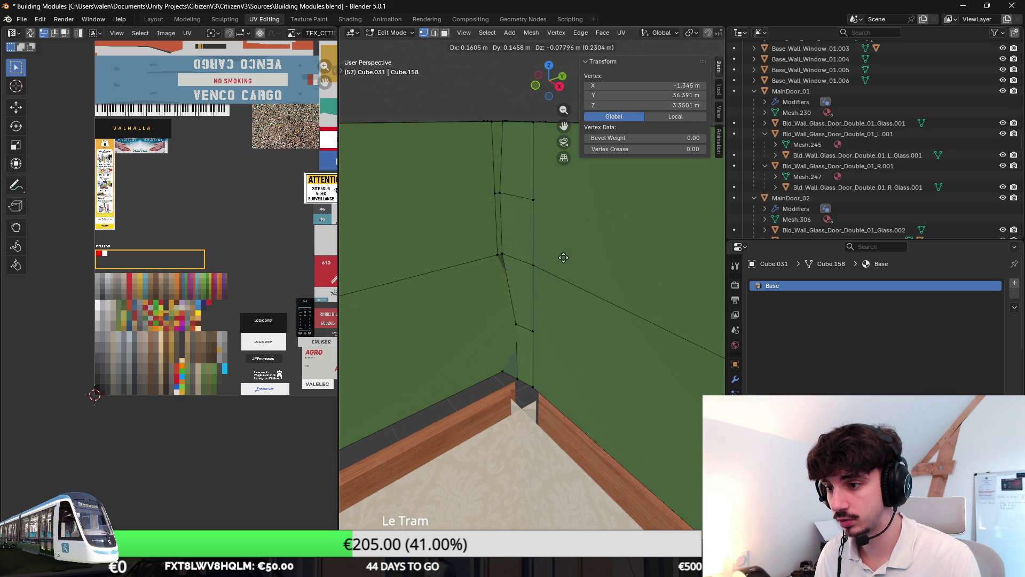
left_click(558, 276)
mouse_move(542, 297)
middle_mouse_down()
mouse_move(531, 271)
mouse_move(566, 265)
middle_mouse_up()
scroll(565, 265, "up", 3)
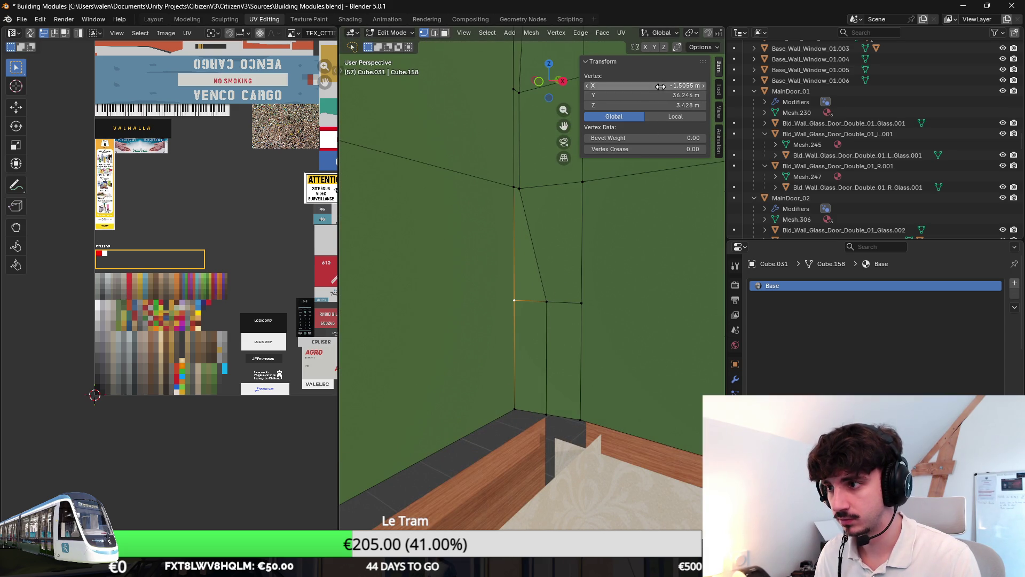
type("-1.5055")
key("Return")
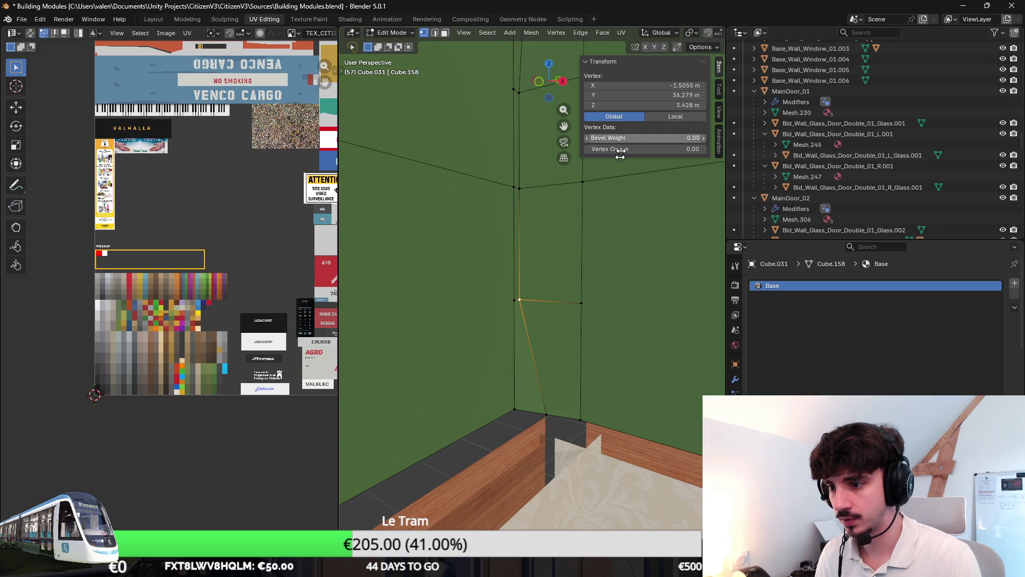
Step: Align the remaining corner vertices to Y 36.313 m by pasting the coordinate
left_click(522, 417)
left_click(547, 398)
middle_click_drag(566, 224, 565, 301)
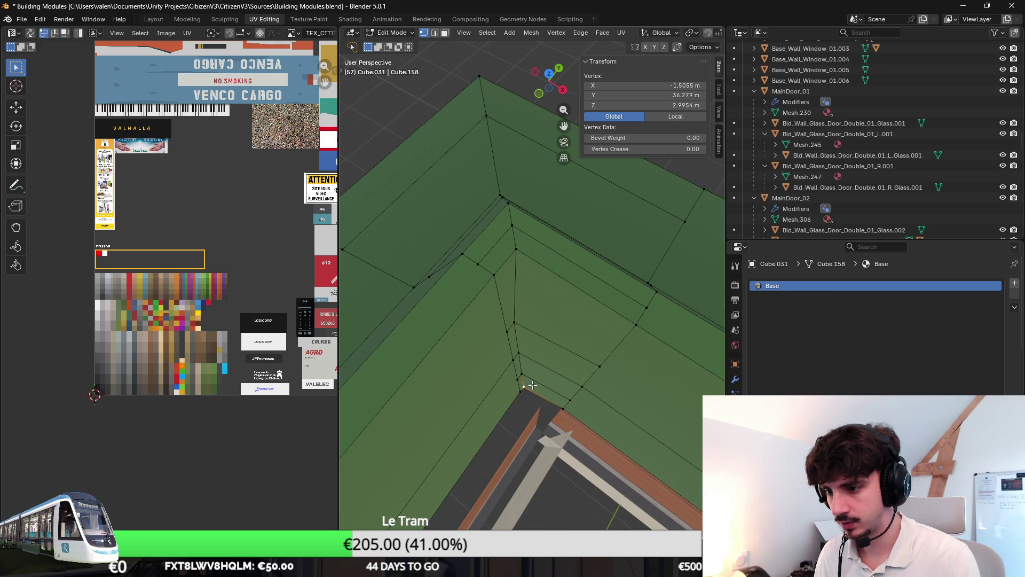
type("313")
key("g")
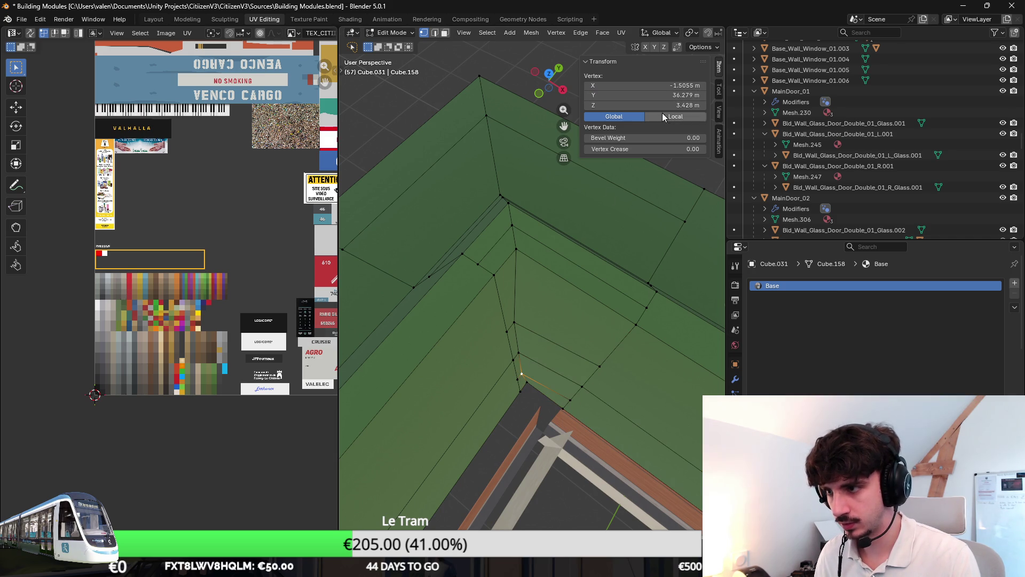
left_click(641, 85)
type("36.313 m")
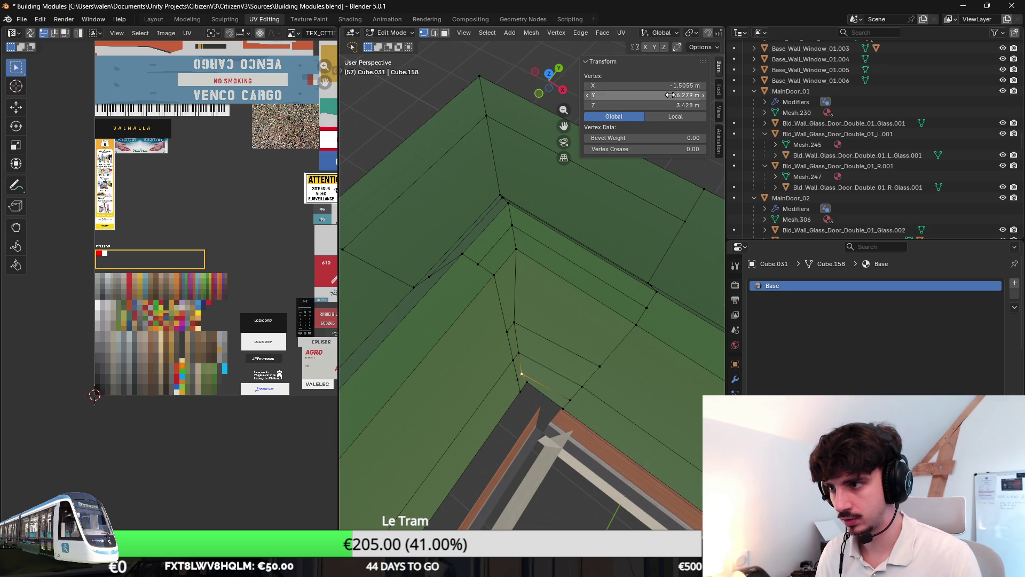
left_click(514, 323)
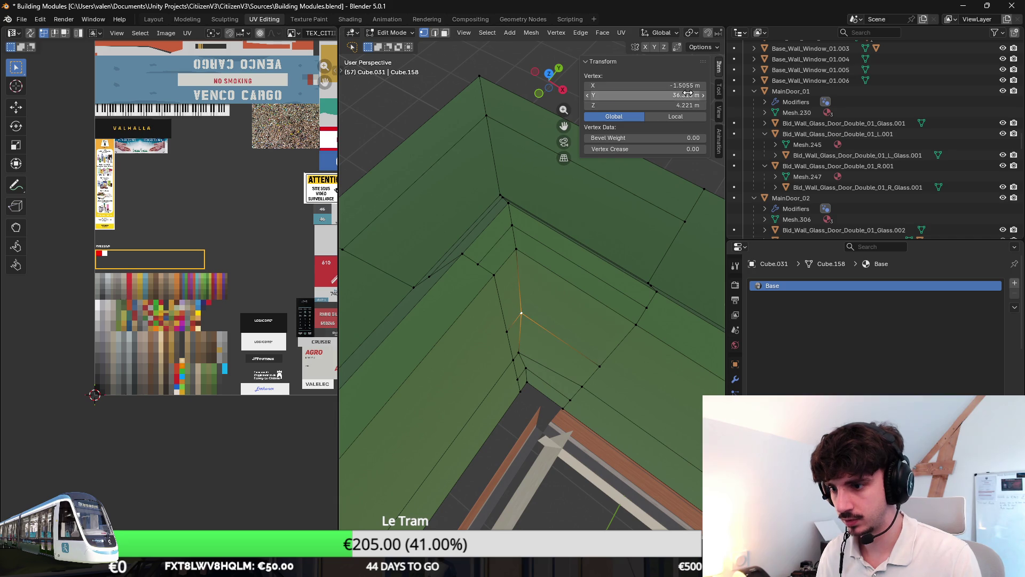
left_click(519, 352)
key("ctrl+v")
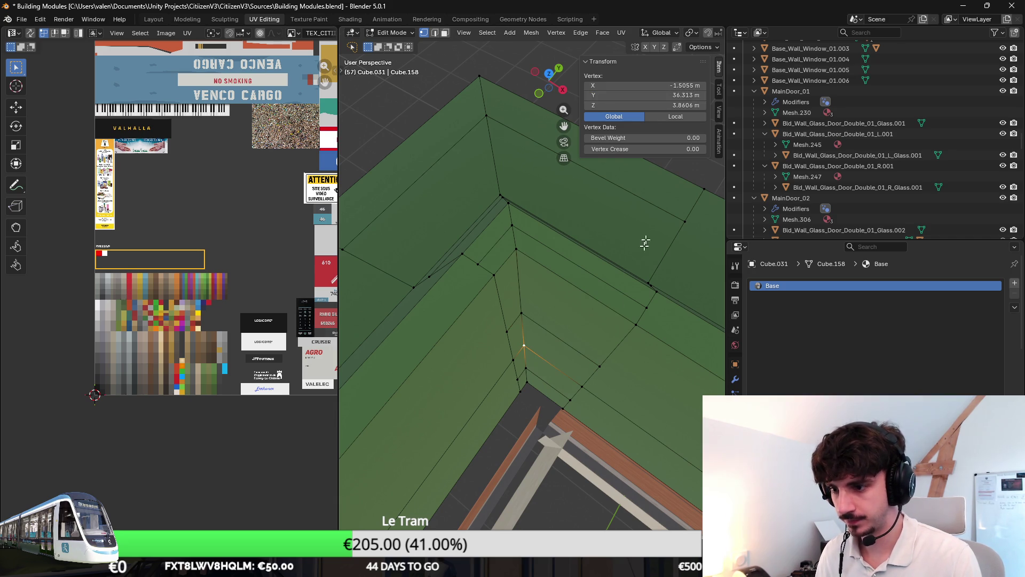
mouse_move(530, 370)
middle_mouse_down()
mouse_move(521, 350)
mouse_move(613, 360)
mouse_move(538, 319)
mouse_move(514, 320)
mouse_move(548, 276)
middle_mouse_up()
key("Tab")
scroll(509, 339, "down", 2)
key("Tab")
scroll(548, 276, "up", 2)
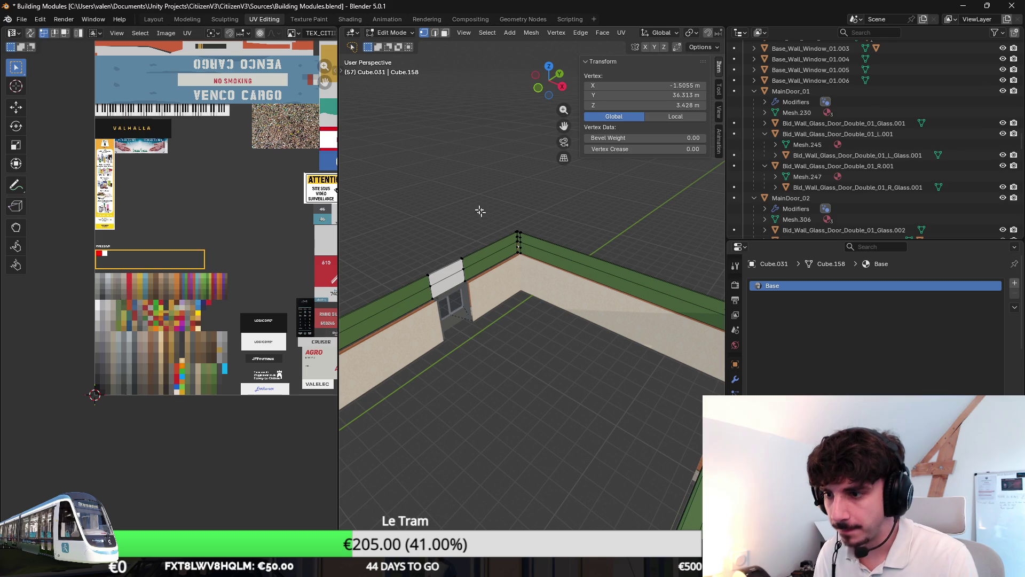
Step: Select the wall-top rim faces all around the courtyard
left_click(437, 33)
mouse_move(571, 240)
middle_mouse_down()
mouse_move(437, 240)
mouse_move(454, 241)
middle_mouse_up()
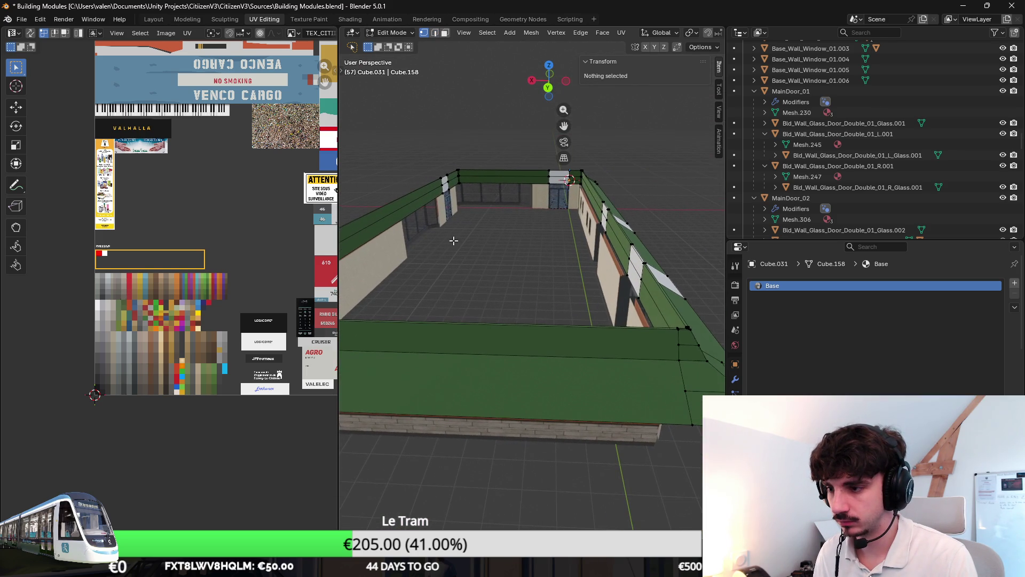
middle_click_drag(606, 240, 622, 249)
left_click(625, 251, "alt")
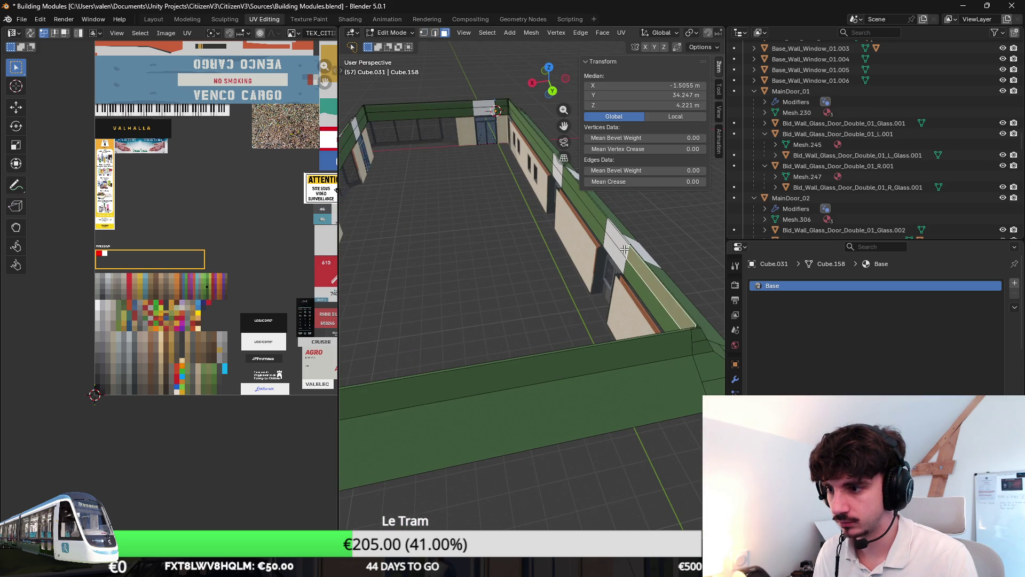
mouse_move(651, 299)
middle_mouse_down()
mouse_move(671, 285)
mouse_move(553, 182)
mouse_move(776, 230)
mouse_move(545, 244)
mouse_move(578, 274)
mouse_move(635, 235)
mouse_move(610, 254)
mouse_move(428, 246)
mouse_move(453, 288)
mouse_move(619, 285)
middle_mouse_up()
key("c")
left_click(554, 182)
left_click(544, 244, "alt+shift")
left_click(499, 285)
mouse_move(686, 277)
middle_mouse_down()
mouse_move(639, 288)
mouse_move(482, 288)
mouse_move(581, 282)
mouse_move(526, 268)
middle_mouse_up()
left_click(480, 277, "alt")
Step: Delete the selected wall-top faces
scroll(523, 280, "down", 5)
scroll(580, 282, "up", 5)
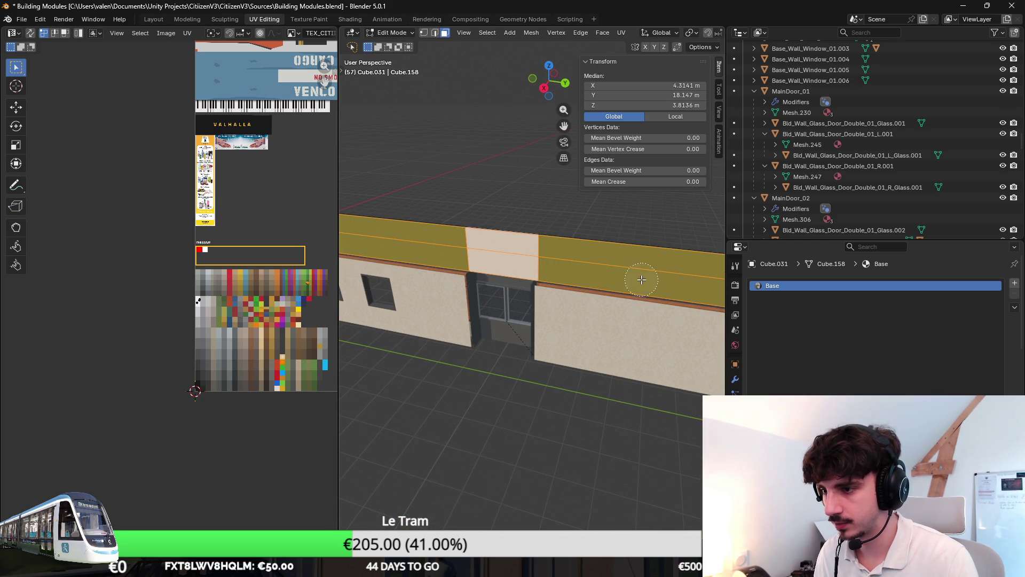
scroll(641, 279, "up", 5)
key("x")
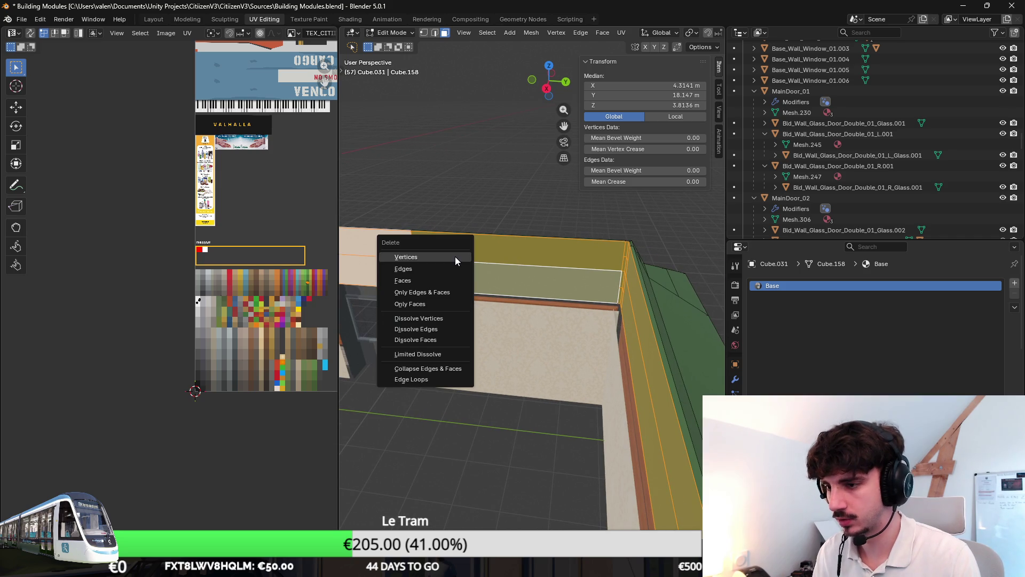
left_click(446, 280)
scroll(534, 277, "down", 3)
mouse_move(534, 278)
middle_mouse_down()
mouse_move(590, 281)
mouse_move(600, 293)
middle_mouse_up()
Step: Bridge the open wall-rim edge loops into one large face across the building
key("Tab")
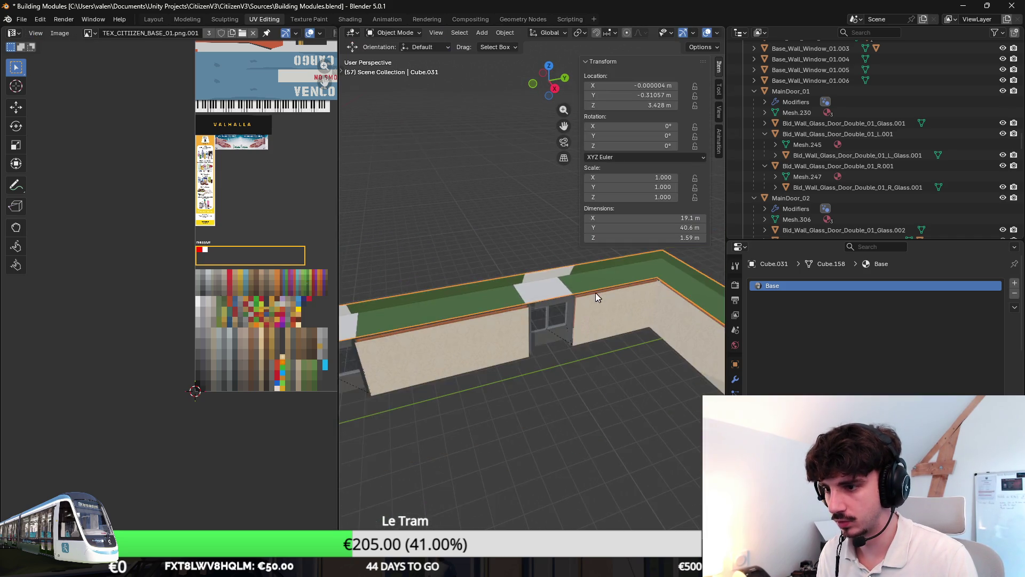
scroll(611, 291, "up", 3)
scroll(610, 292, "down", 3)
key("Tab")
scroll(492, 231, "up", 3)
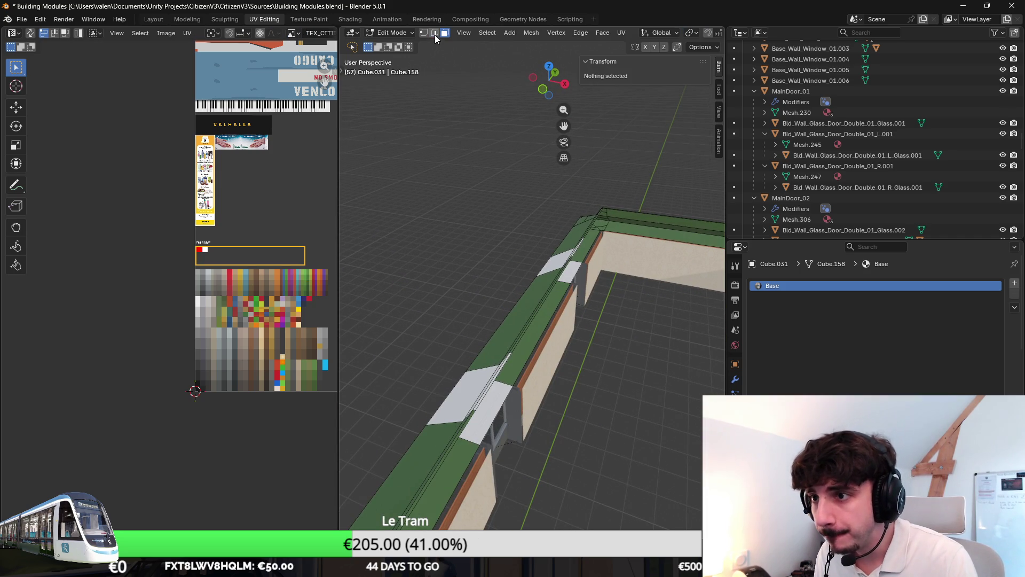
left_click(594, 241)
scroll(594, 244, "up", 2)
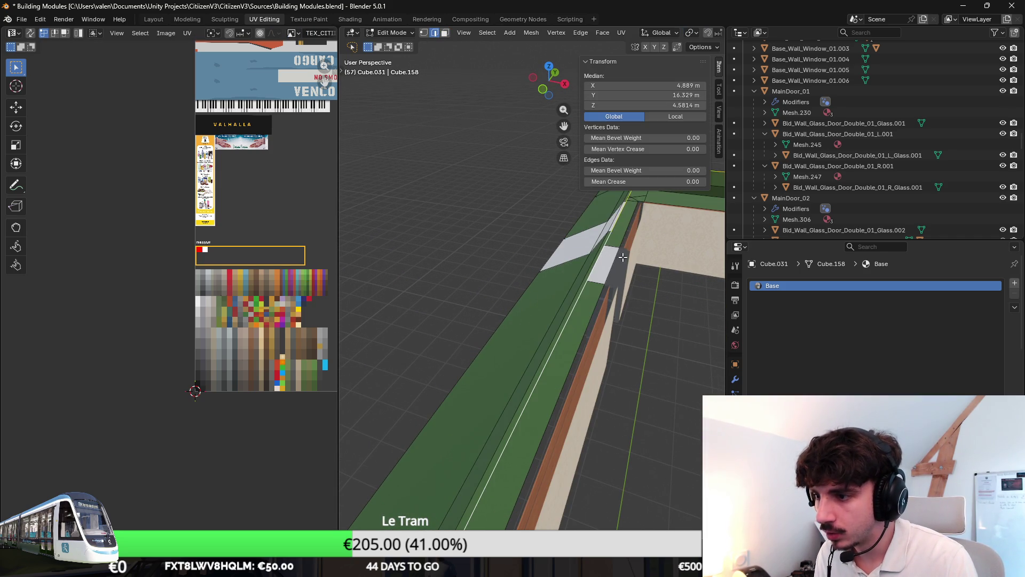
scroll(619, 257, "down", 4)
key("ctrl+e")
left_click(648, 280)
scroll(639, 277, "down", 2)
key("f")
scroll(646, 293, "up", 3)
scroll(648, 304, "down", 3)
middle_click_drag(574, 271, 613, 265)
scroll(613, 266, "up", 3)
Step: Extrude the roof face in place, shrink it to 0.953 and lower it about 0.42 m
key("e")
right_click(653, 235)
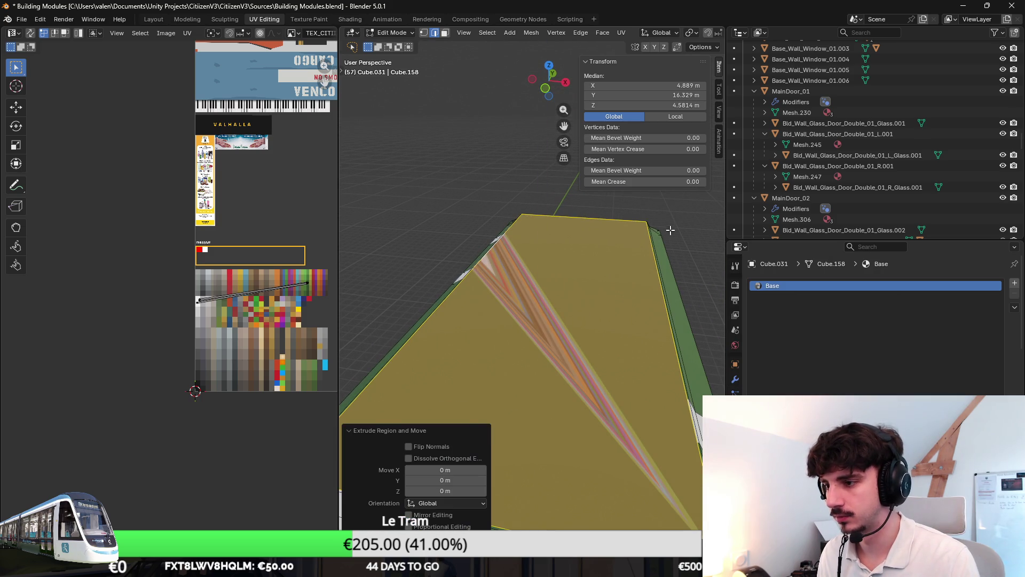
key("s")
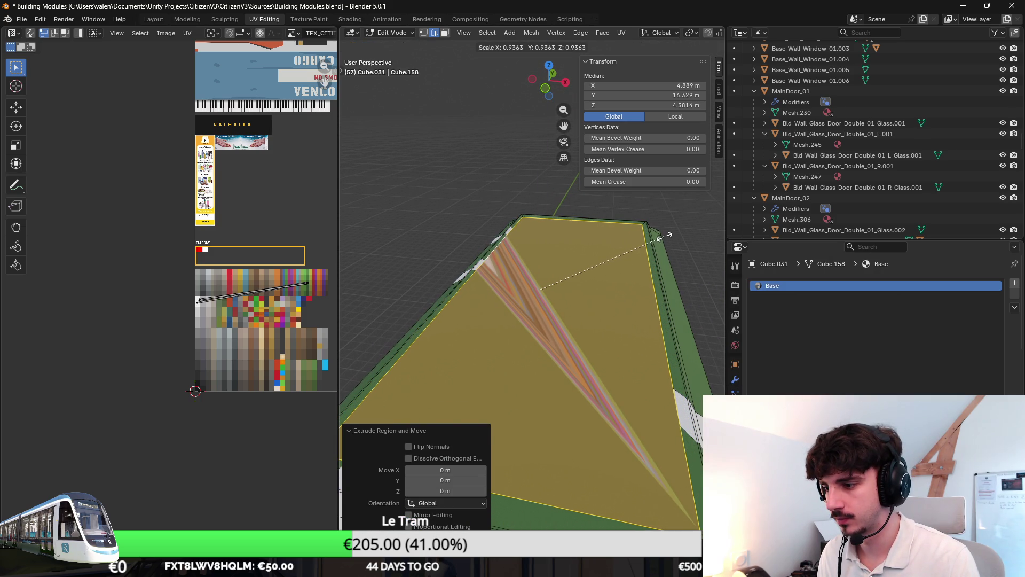
left_click(663, 236)
mouse_move(664, 236)
middle_mouse_down()
mouse_move(613, 247)
mouse_move(558, 225)
middle_mouse_up()
key("g")
key("z")
left_click(555, 219)
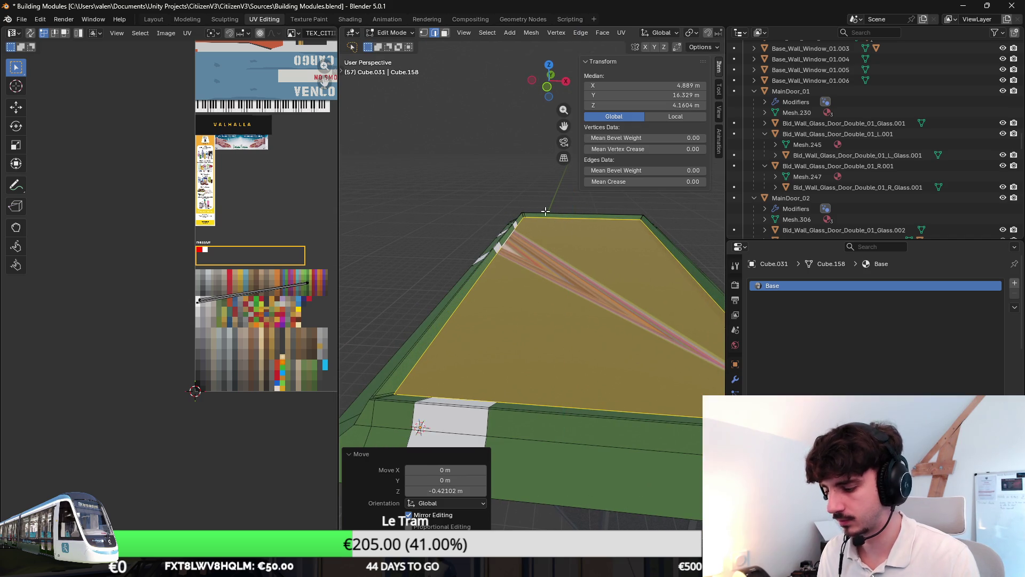
Step: In top view, stretch the face to 1.013 along Y and narrow it to 0.988 along X
key("KP_7")
key("KP_Decimal")
key("s")
key("z")
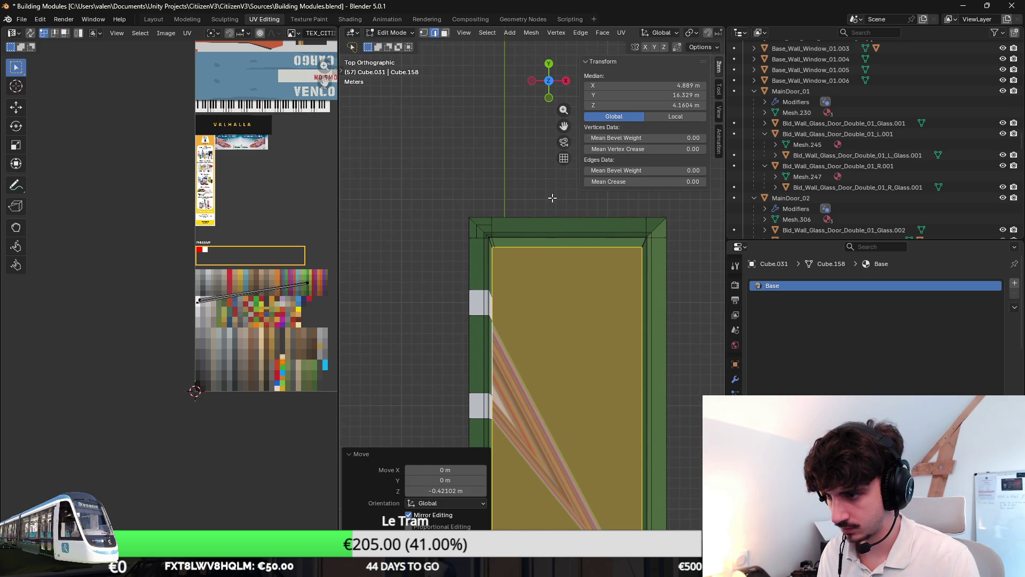
left_click(552, 195)
key("s")
key("x")
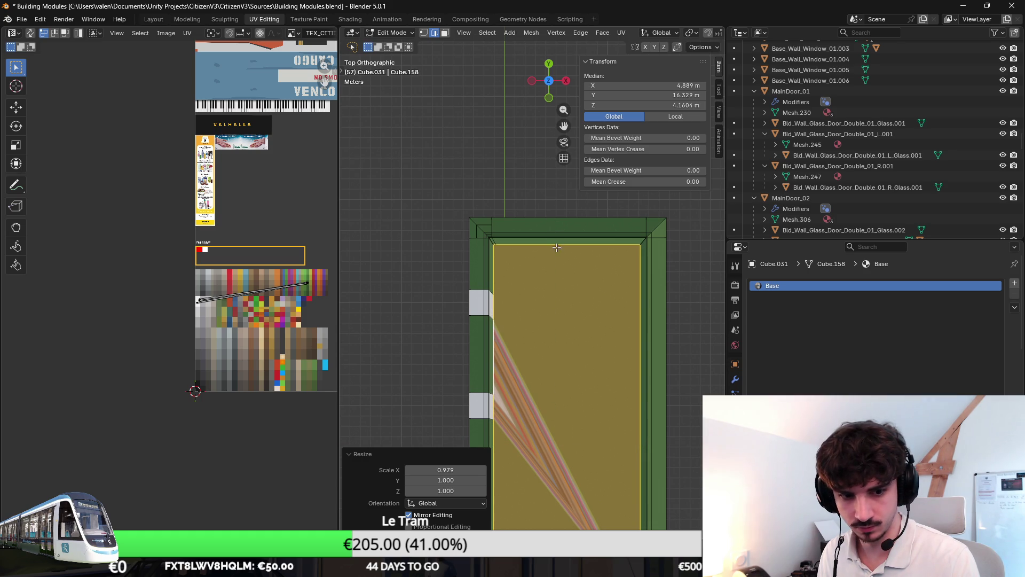
scroll(548, 247, "up", 3)
left_click(473, 219)
Step: Paint-select the sloped faces at the roof's inner corner
left_click(479, 226)
key("Escape")
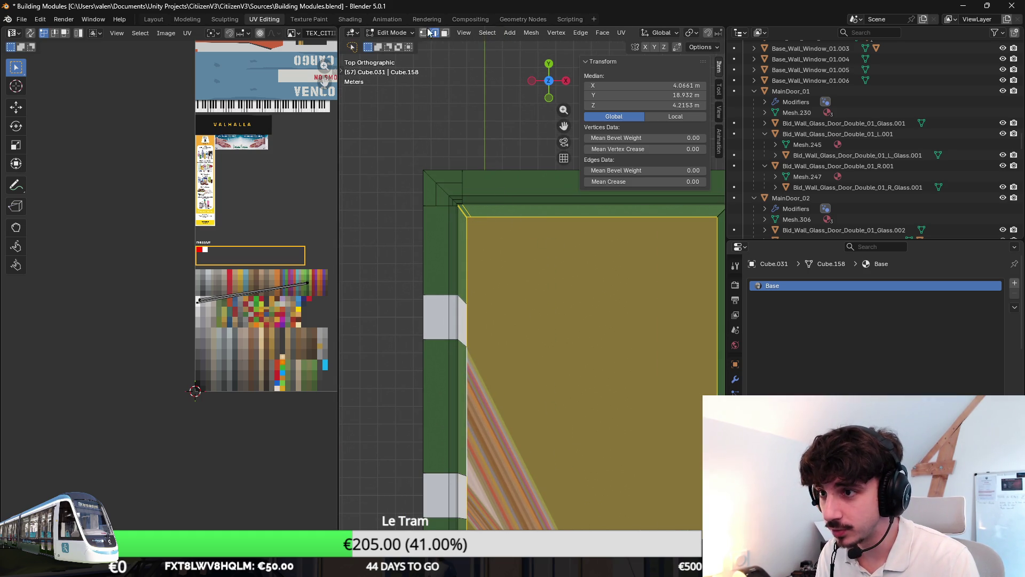
left_click(483, 255)
middle_click_drag(513, 250, 476, 256, "shift")
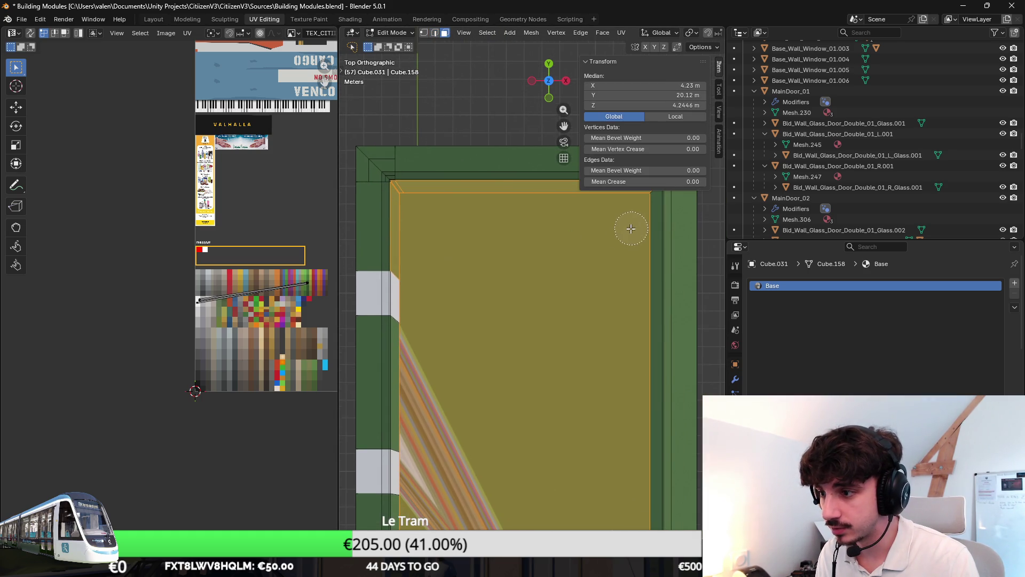
scroll(476, 256, "up", 5)
key("c")
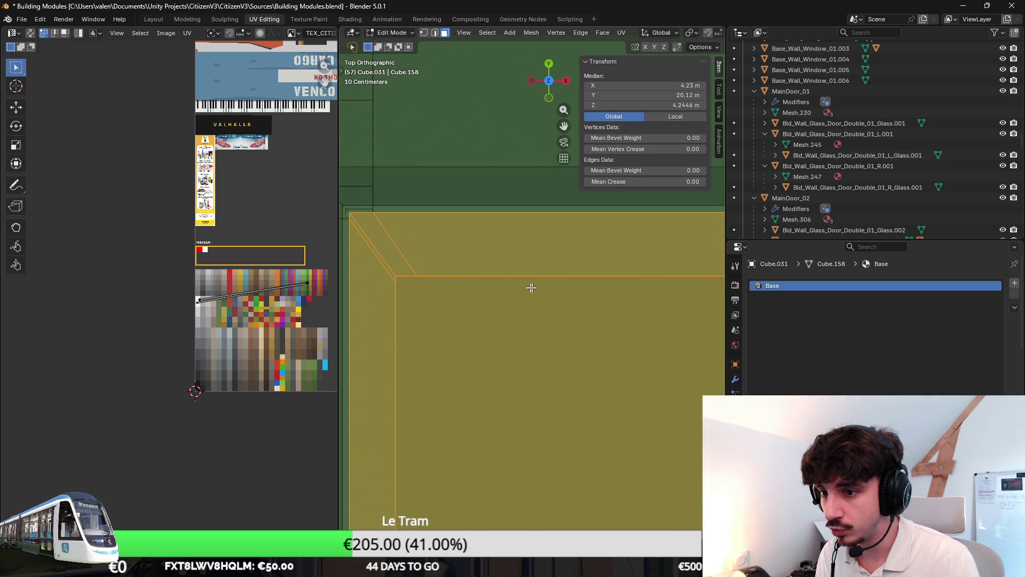
scroll(489, 284, "down", 5)
middle_click_drag(670, 292, 480, 295, "shift")
key("c")
left_click(621, 277)
key("Escape")
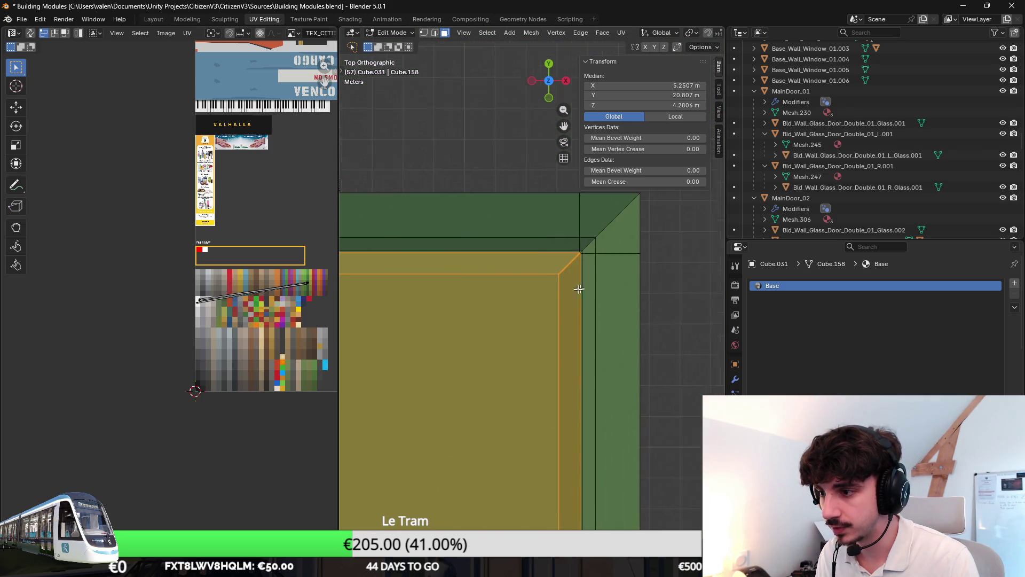
Step: Select the faces along the roof's lower edge and its lower-left corner
scroll(621, 277, "up", 3)
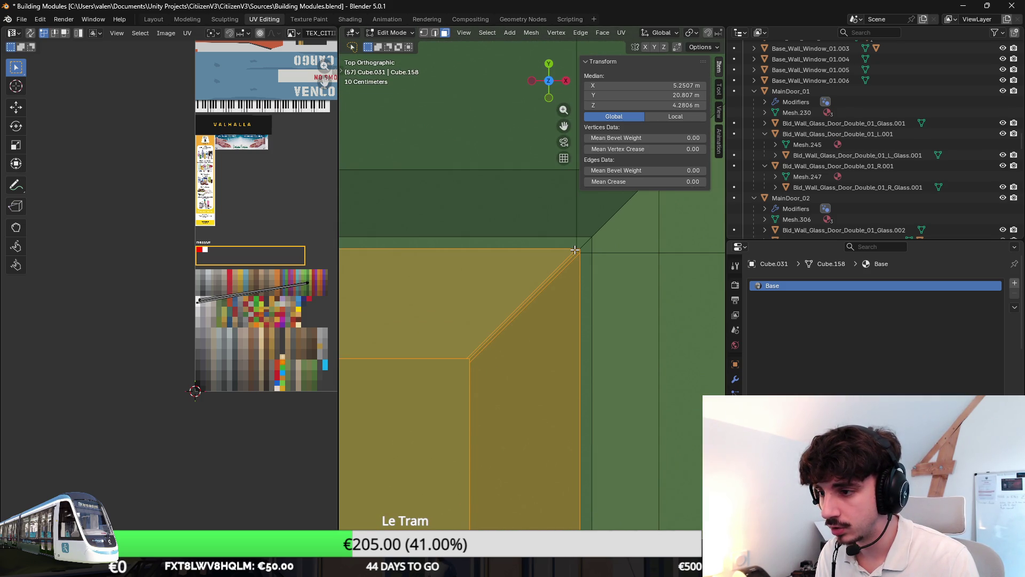
scroll(577, 250, "down", 8)
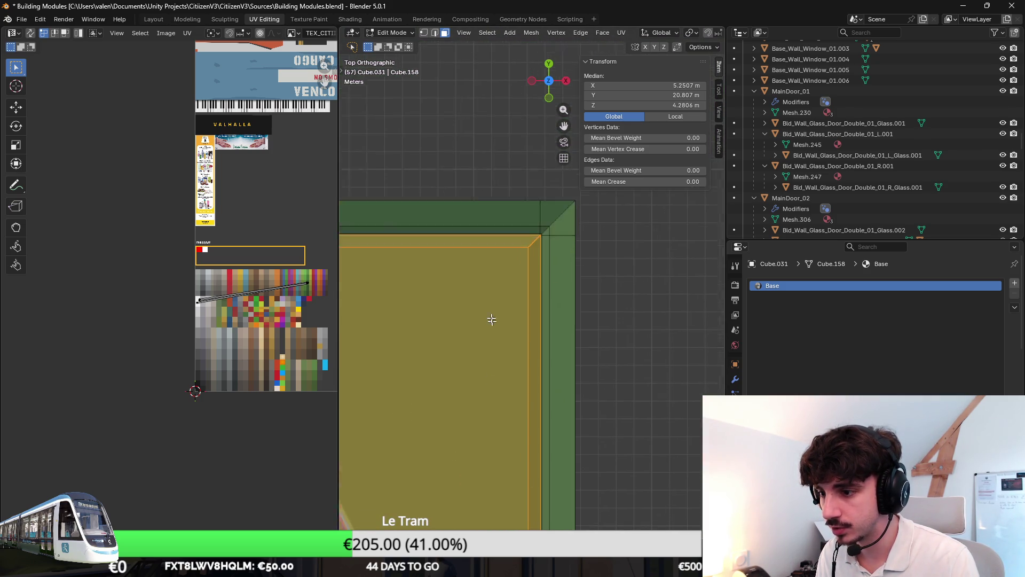
scroll(547, 329, "up", 3)
middle_click_drag(546, 329, 539, 273, "shift")
key("c")
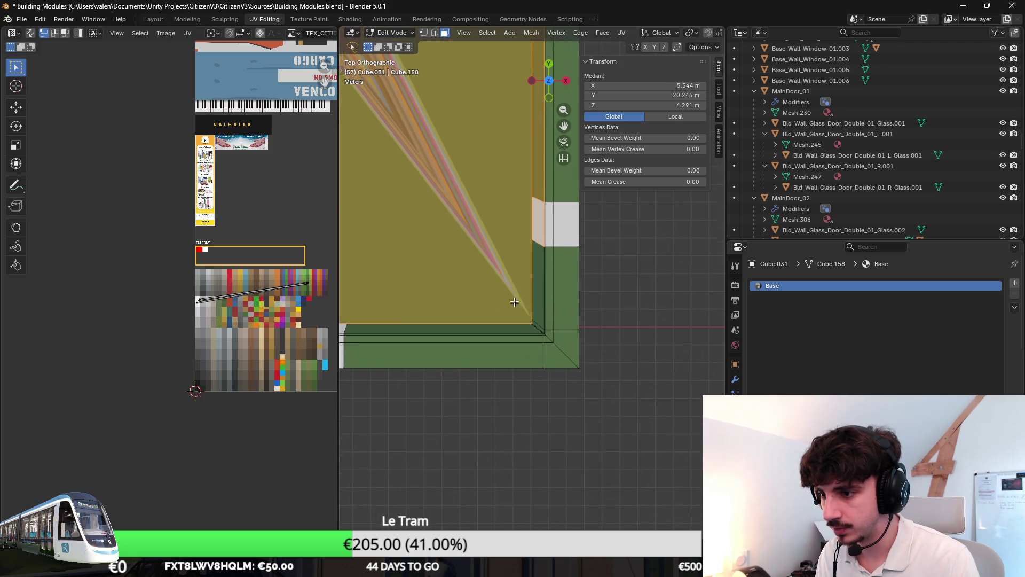
scroll(539, 299, "up", 2)
left_click(531, 297)
scroll(513, 298, "up", 3)
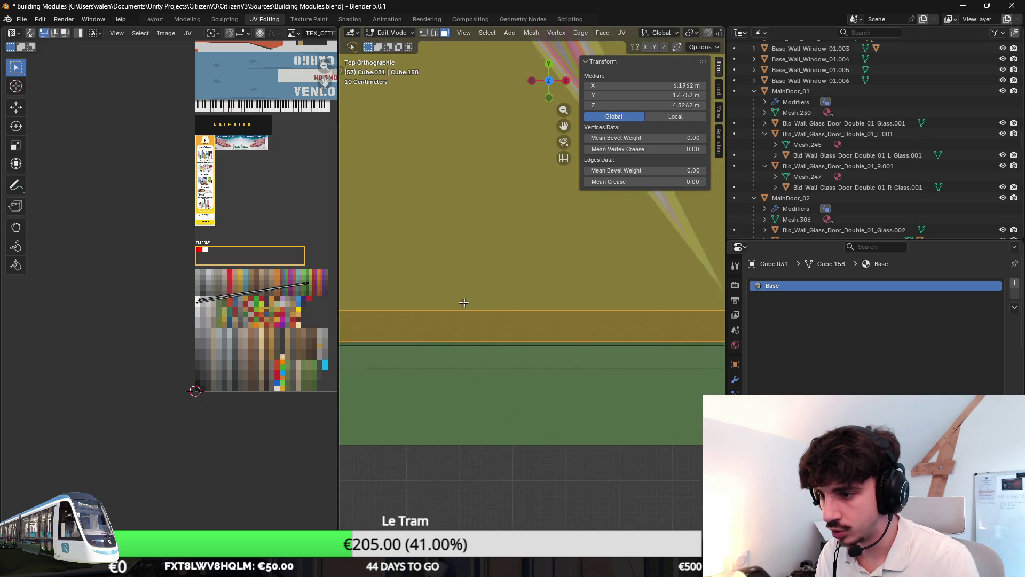
scroll(482, 299, "down", 2)
middle_click_drag(482, 299, 635, 288, "shift")
left_click(514, 315, "shift")
scroll(526, 261, "down", 3)
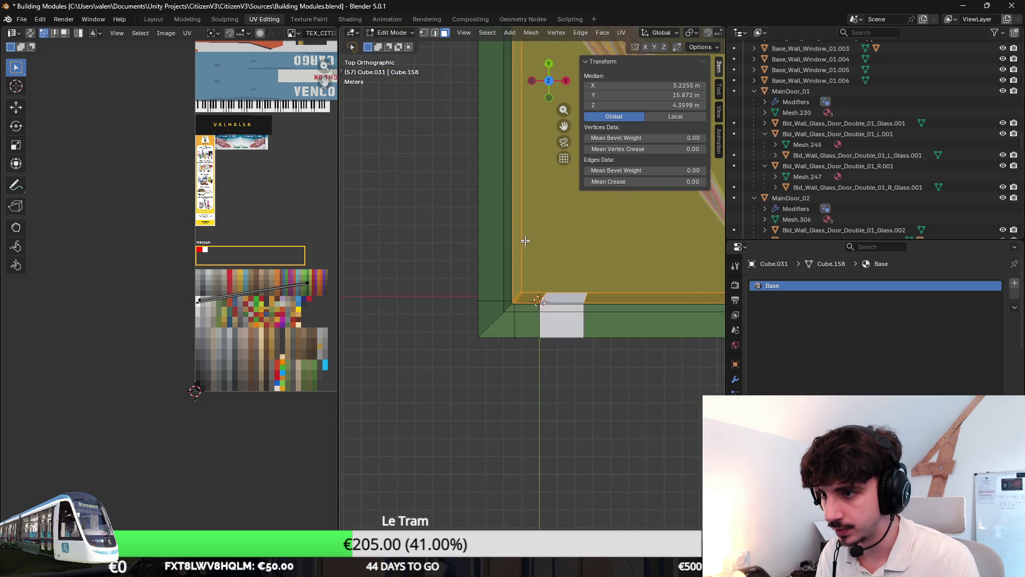
Step: Collapse the left-edge sloped faces' UVs to a point on the green colour, then check the roof
middle_click_drag(526, 262, 516, 315, "shift")
left_click(515, 315, "shift")
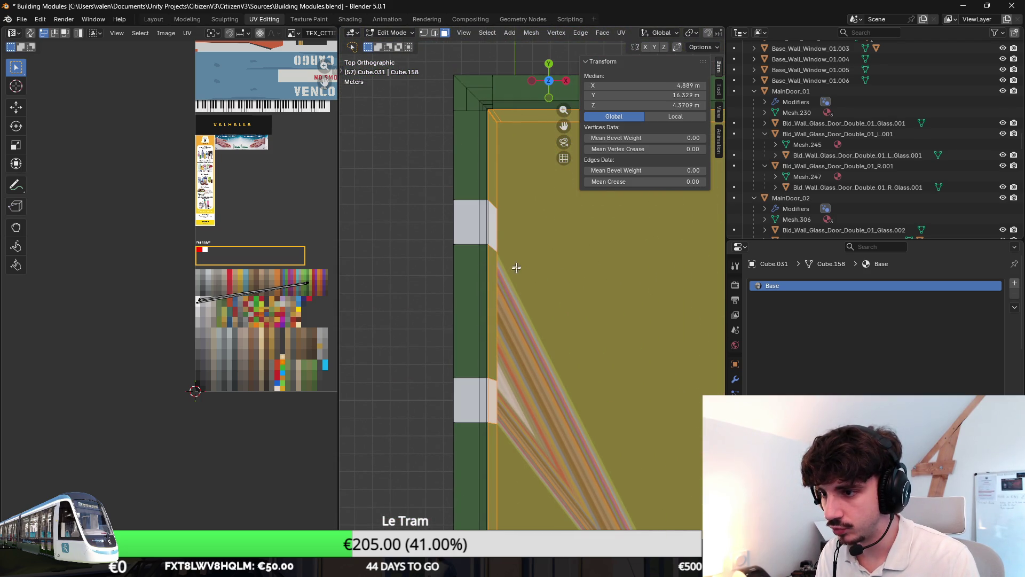
scroll(515, 279, "up", 3)
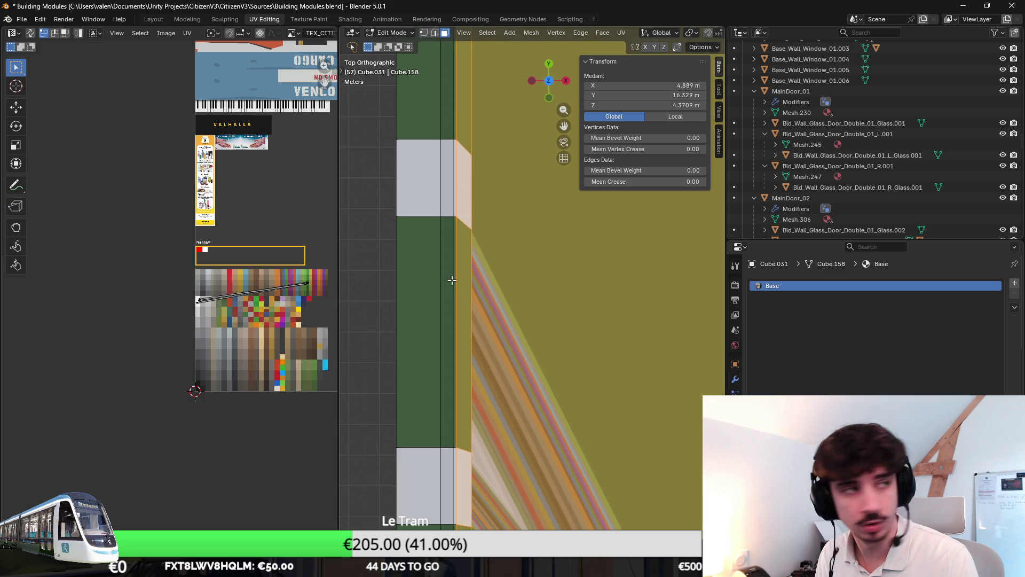
scroll(163, 244, "down", 1)
key("s")
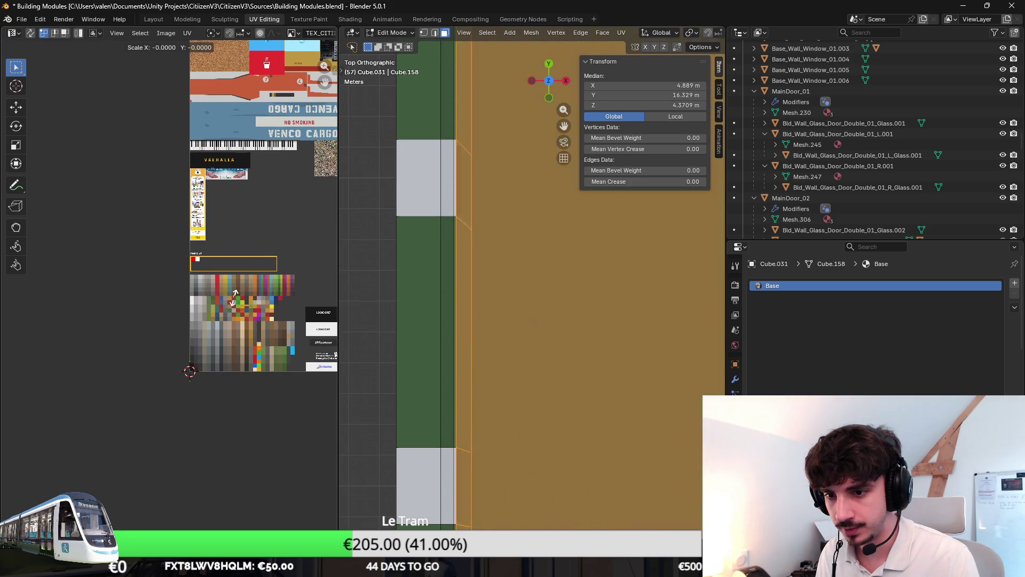
key("Return")
key("g")
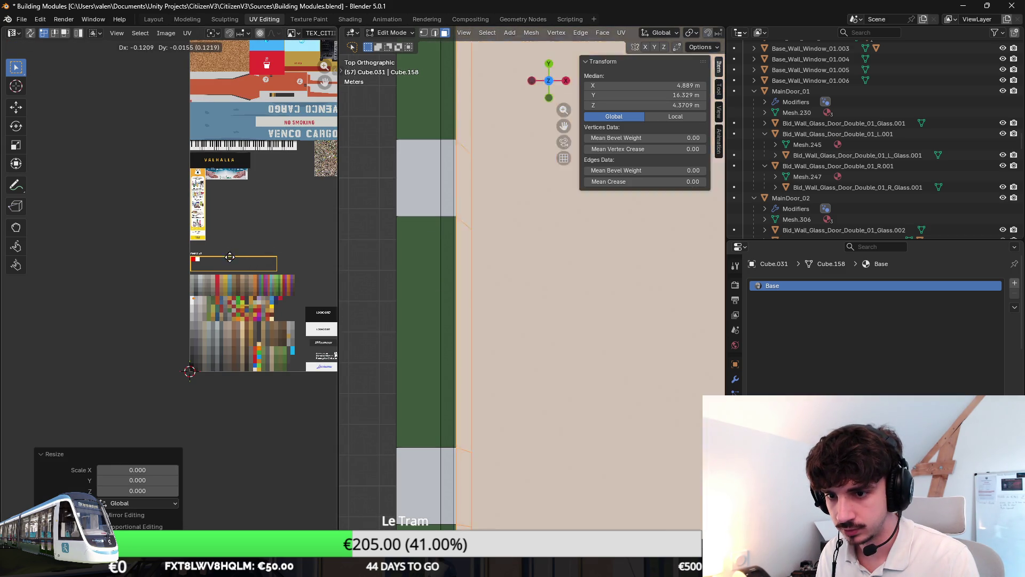
key("Tab")
scroll(528, 319, "down", 3)
mouse_move(528, 319)
middle_mouse_down()
mouse_move(492, 253)
mouse_move(542, 293)
mouse_move(540, 272)
mouse_move(533, 286)
mouse_move(552, 279)
mouse_move(524, 297)
mouse_move(510, 290)
middle_mouse_up()
Step: Save the Blender file and export the building as FBX
key("ctrl+s")
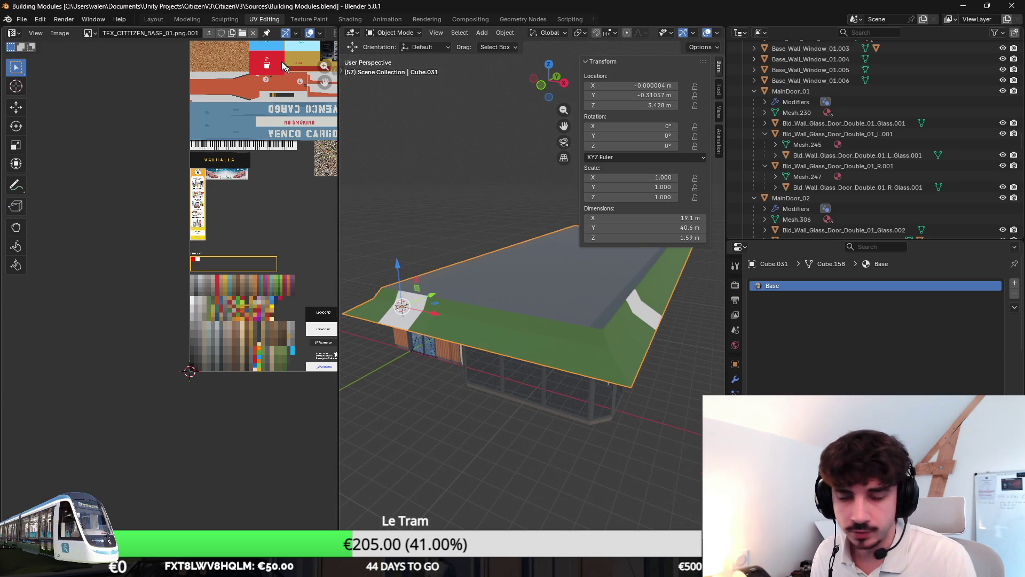
left_click(23, 19)
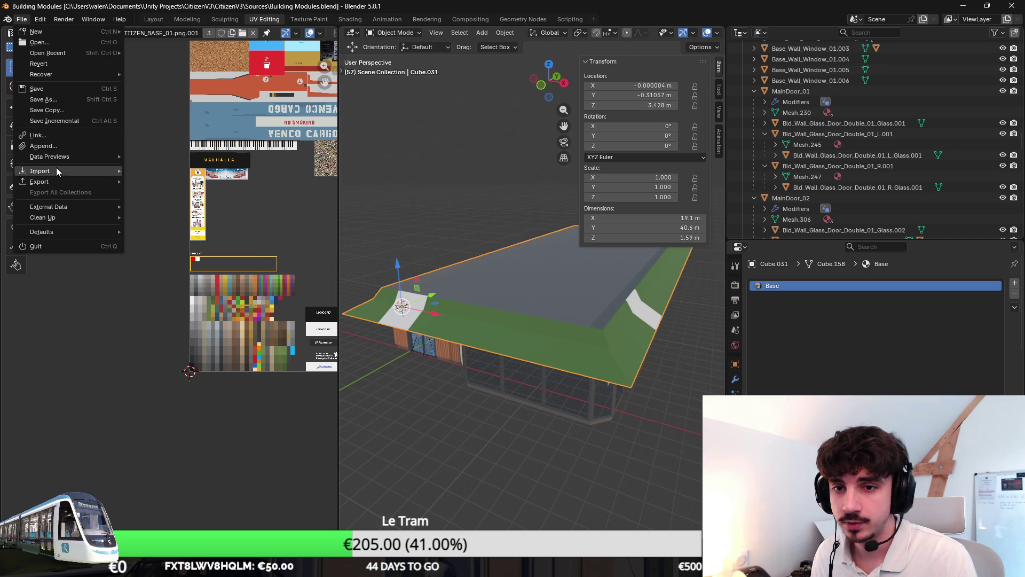
key("Escape")
left_click(21, 20)
mouse_move(67, 182)
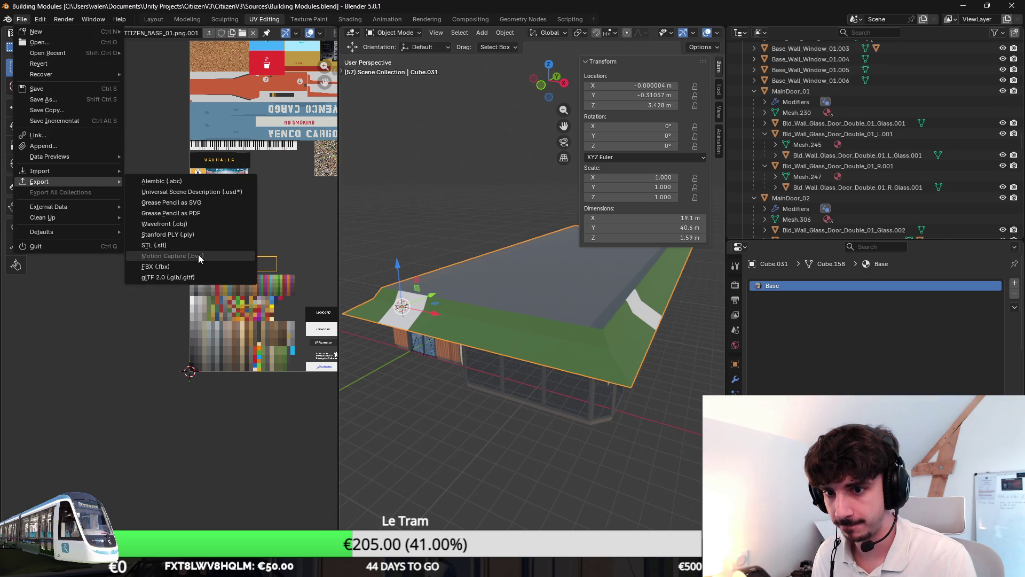
left_click(224, 267)
left_click(585, 362)
Step: Inspect the re-exported building in Unity's scene, then return to editing the roof in Blender
key("alt+Tab")
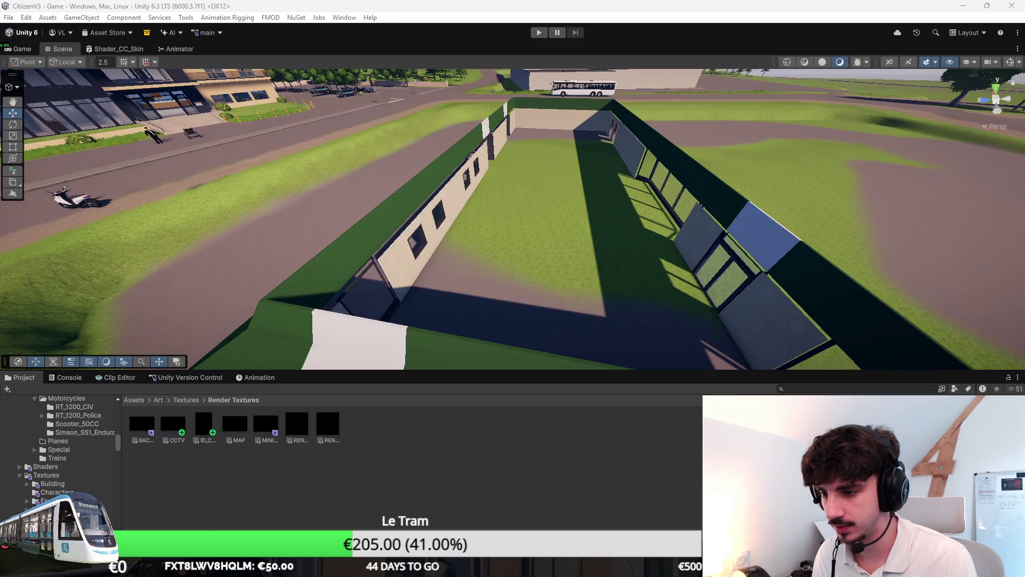
scroll(496, 262, "down", 3)
left_click_drag(526, 258, 608, 279, "alt")
key("alt+Tab")
key("Tab")
scroll(540, 303, "up", 6)
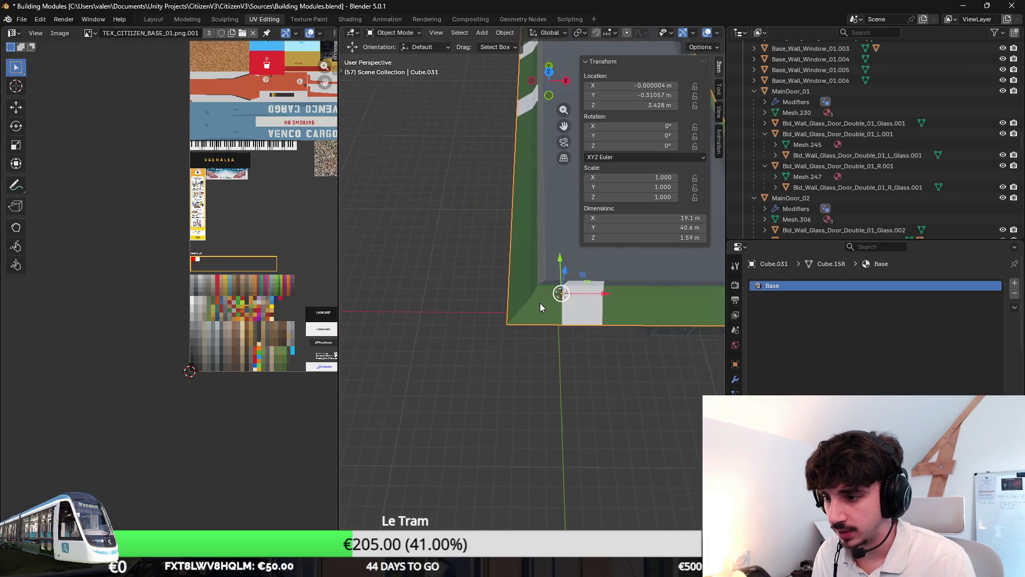
Step: Finish the UV move and return to Object Mode with the whole roof framed
middle_click_drag(578, 364, 519, 350)
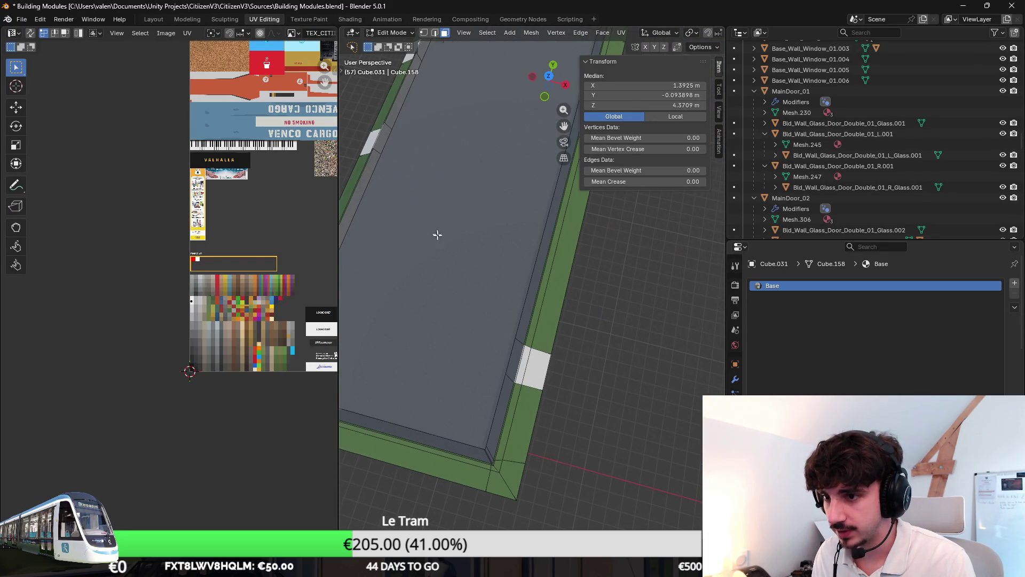
scroll(429, 226, "down", 3)
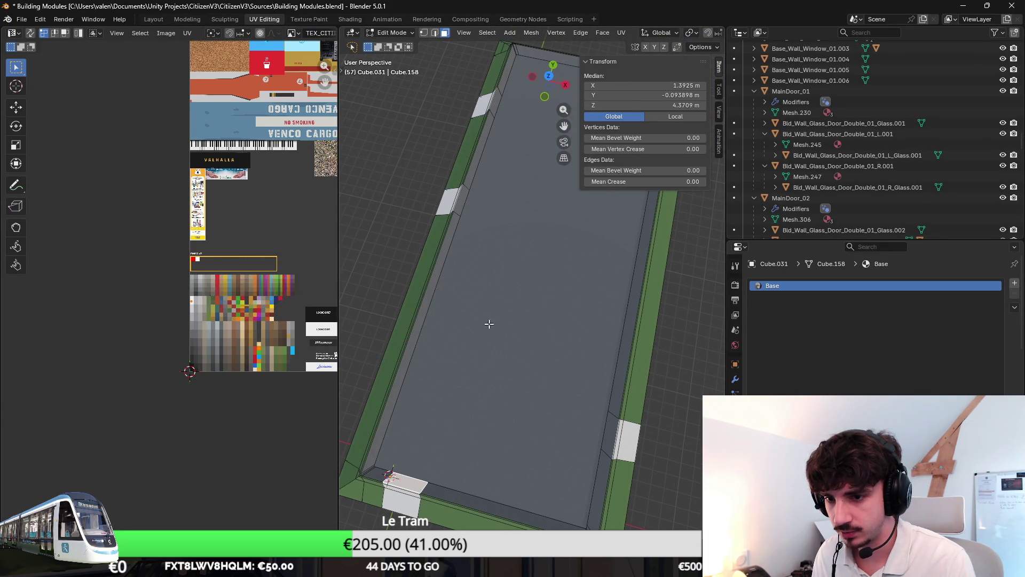
left_click(449, 321)
key("ctrl+z")
left_click(224, 290)
key("Tab")
key("KP_Decimal")
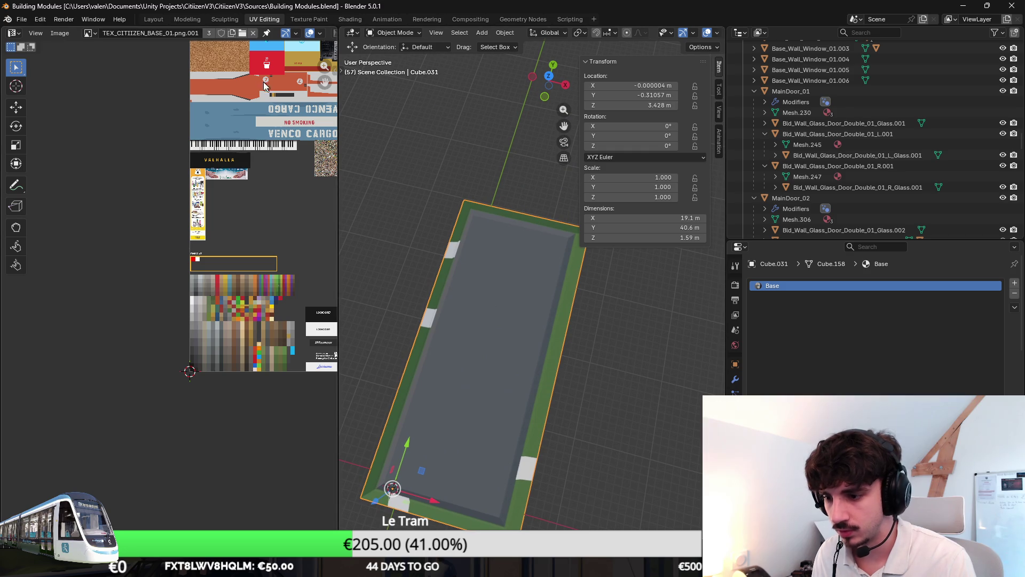
Step: Export the adjusted roof again as FBX
left_click(22, 19)
middle_click_drag(457, 303, 427, 277)
left_click(22, 19)
mouse_move(75, 181)
left_click(191, 264)
left_click(571, 365)
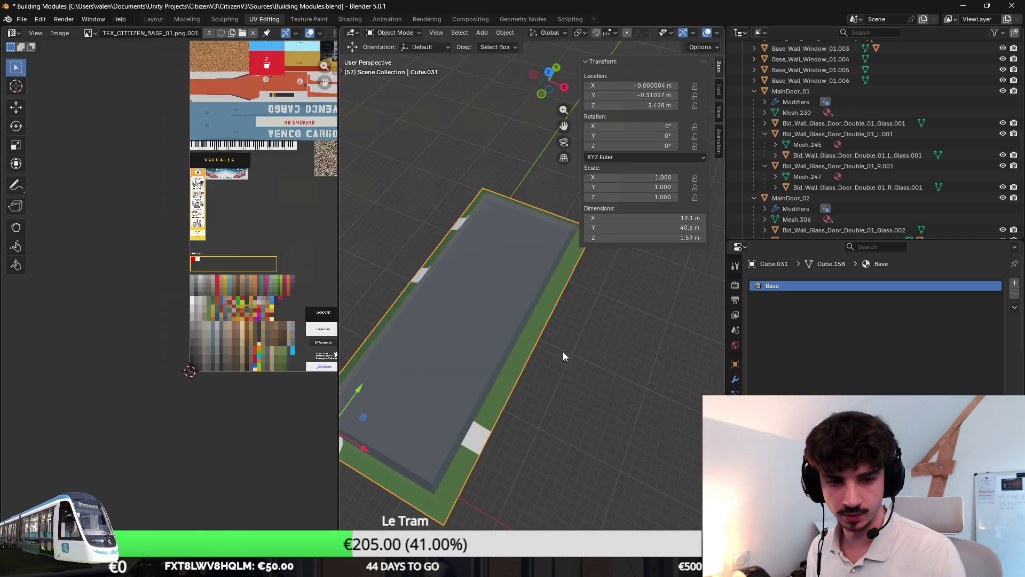
Step: Look over the updated roof in Unity's scene, then switch to the Game view
key("alt+Tab")
mouse_move(457, 230)
left_mouse_down("alt")
mouse_move(481, 220)
mouse_move(482, 204)
mouse_move(324, 267)
mouse_move(277, 219)
mouse_move(315, 206)
mouse_move(451, 222)
mouse_move(449, 176)
mouse_move(555, 206)
mouse_move(641, 251)
mouse_move(542, 225)
mouse_move(640, 229)
mouse_move(507, 231)
mouse_move(565, 213)
mouse_move(490, 211)
mouse_move(611, 169)
mouse_move(468, 246)
mouse_move(529, 430)
left_mouse_up("alt")
left_click(22, 50)
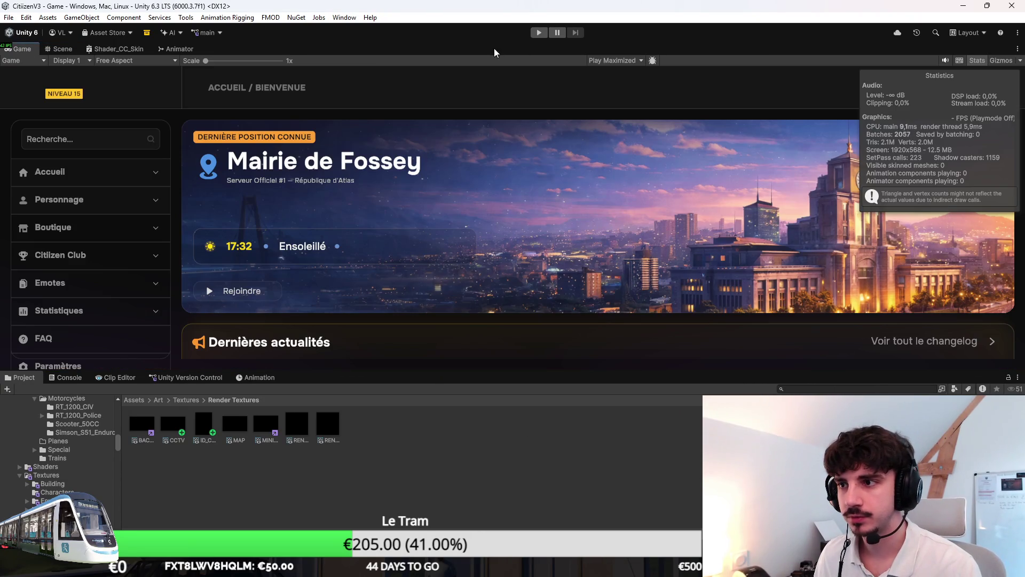
Step: Start Play mode, go to Accueil > Mes serveurs, launch Citiizen RP and enter the world
left_click(539, 33)
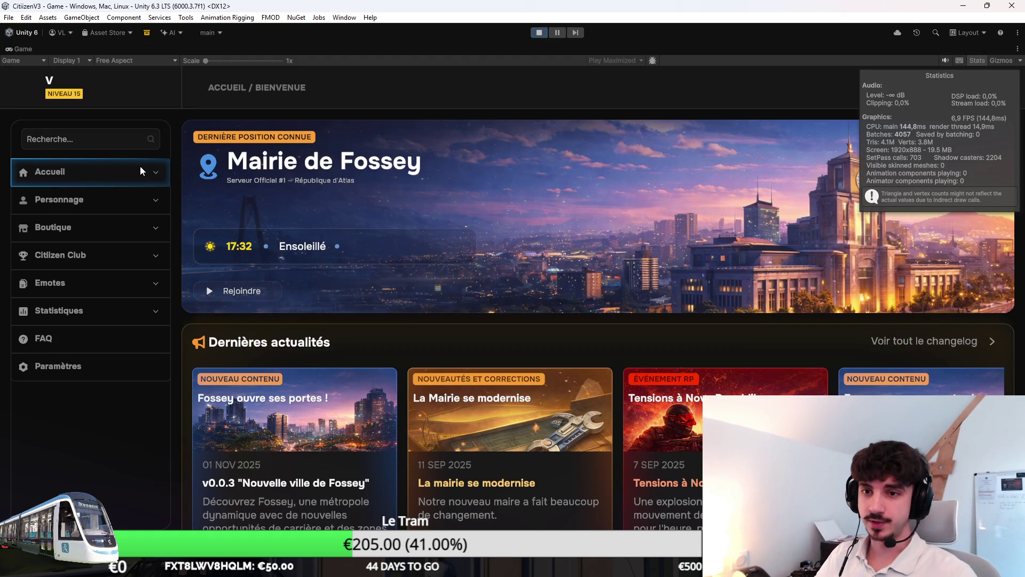
left_click(143, 169)
left_click(95, 273)
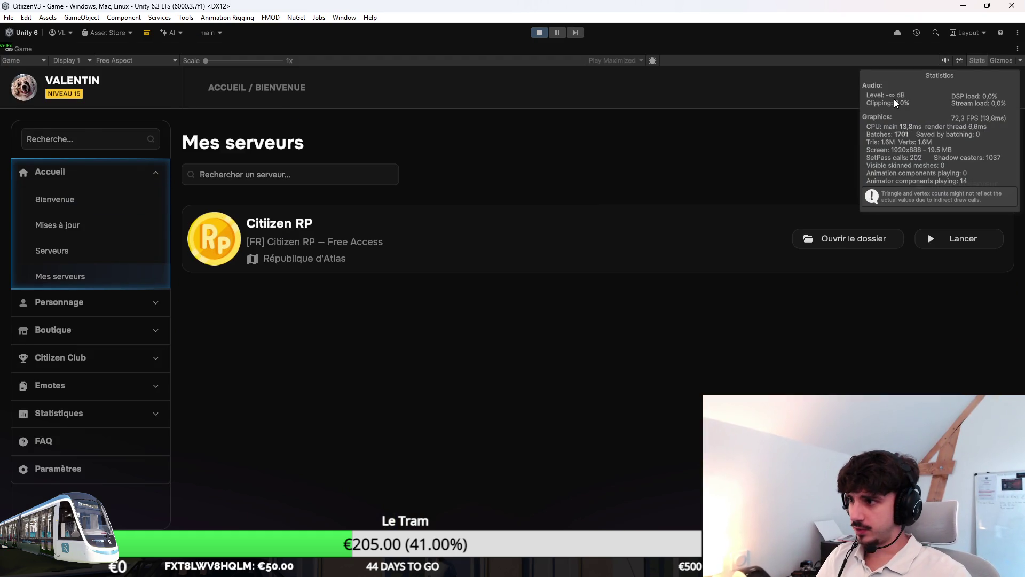
left_click(944, 236)
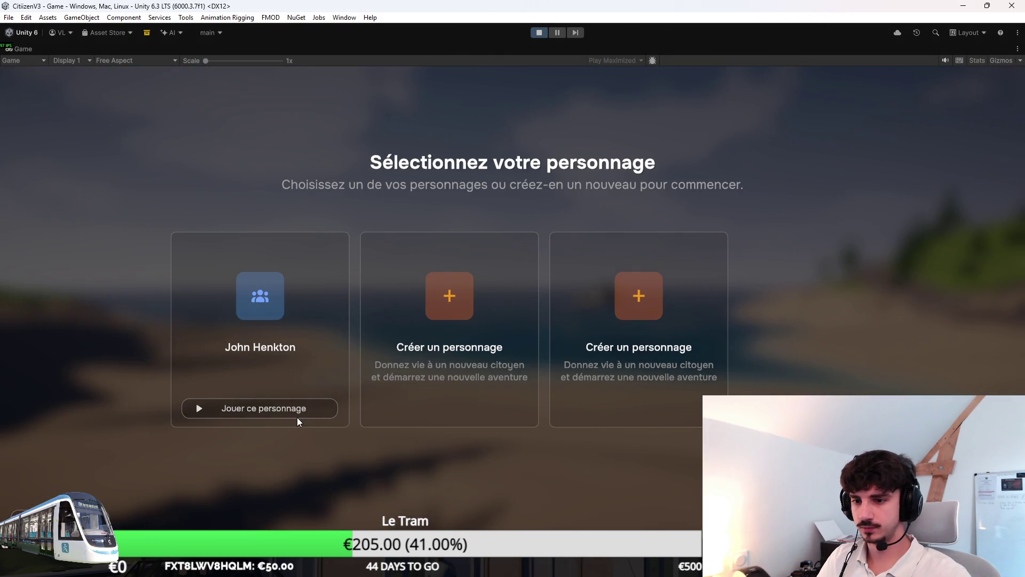
left_click(297, 412)
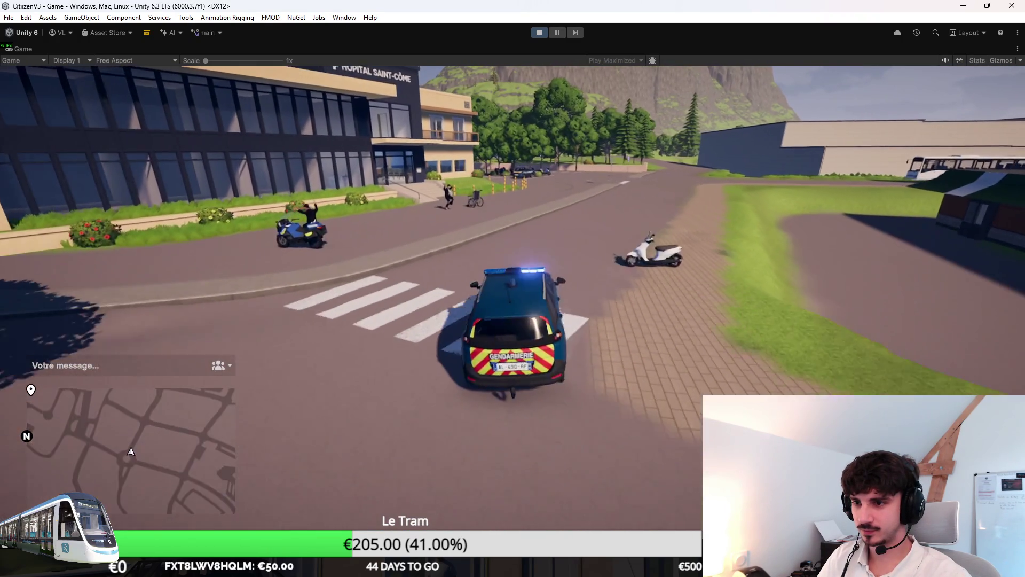
Step: Steer the gendarmerie car left into the hospital car park
key("a")
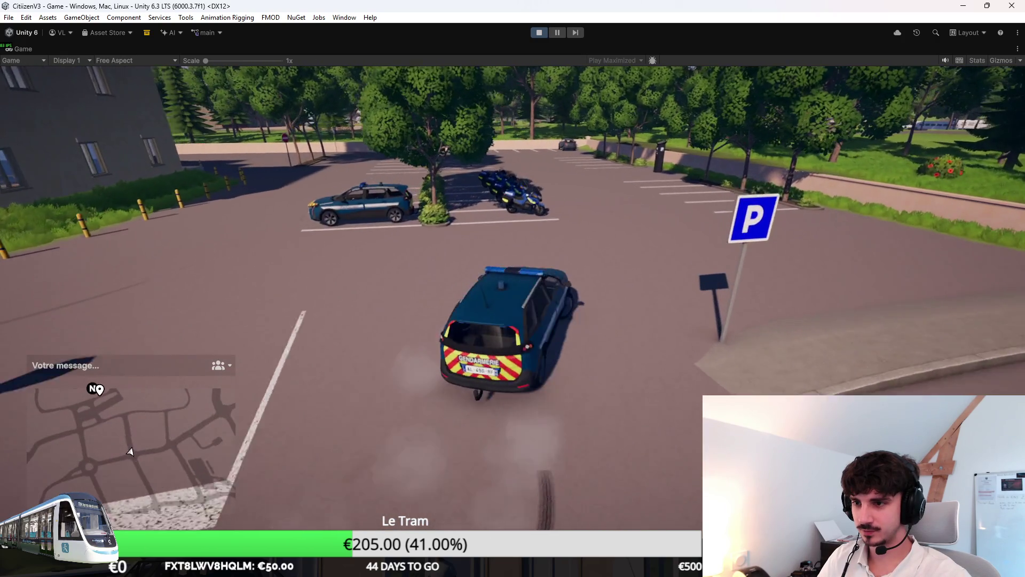
Step: Park the car, get out and mount the parked police motorcycle
key("a")
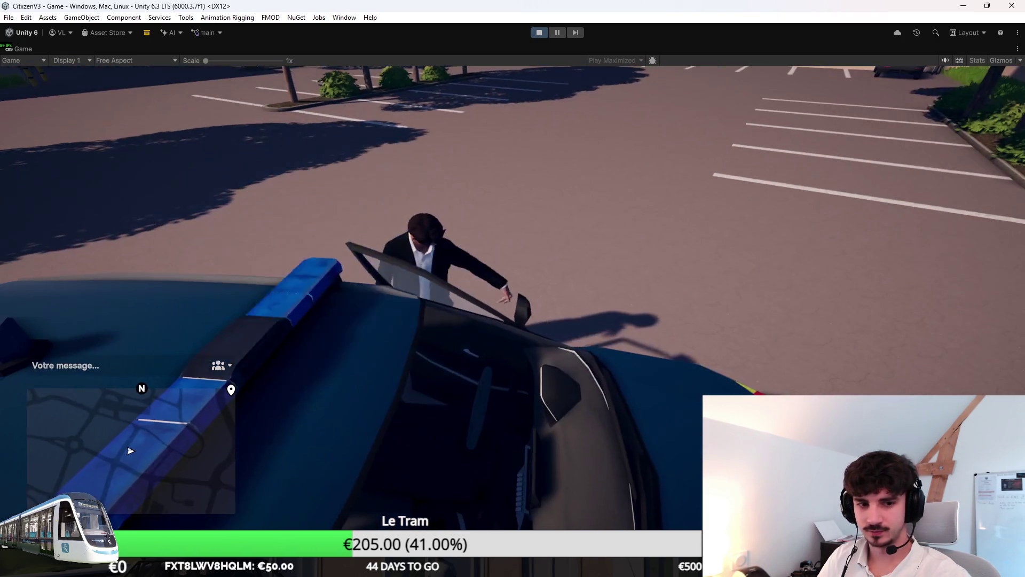
key("w")
key("w")
key("f")
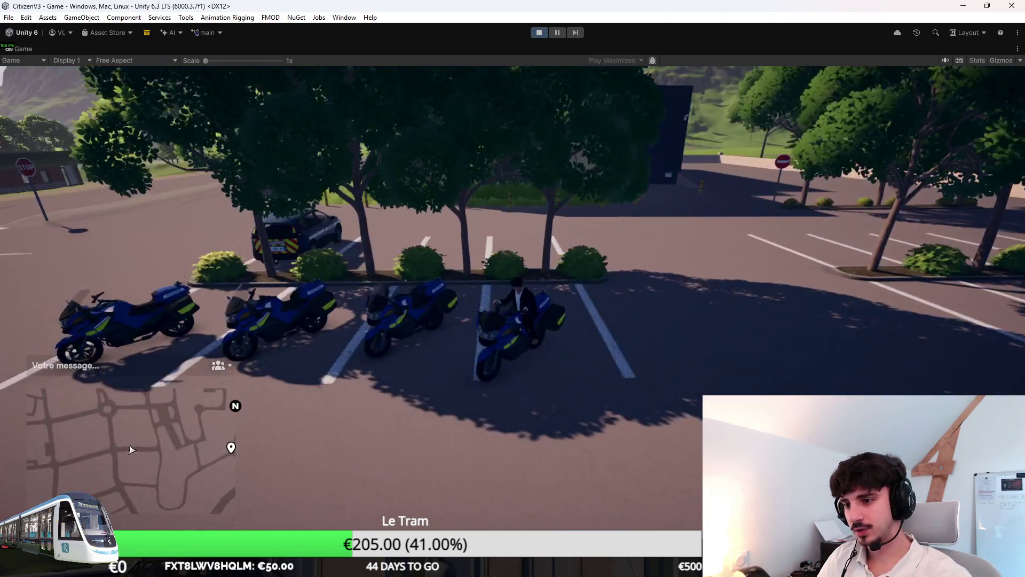
Step: Ride the motorcycle around the green-roofed building to inspect it, then back to the parking lot
key("w")
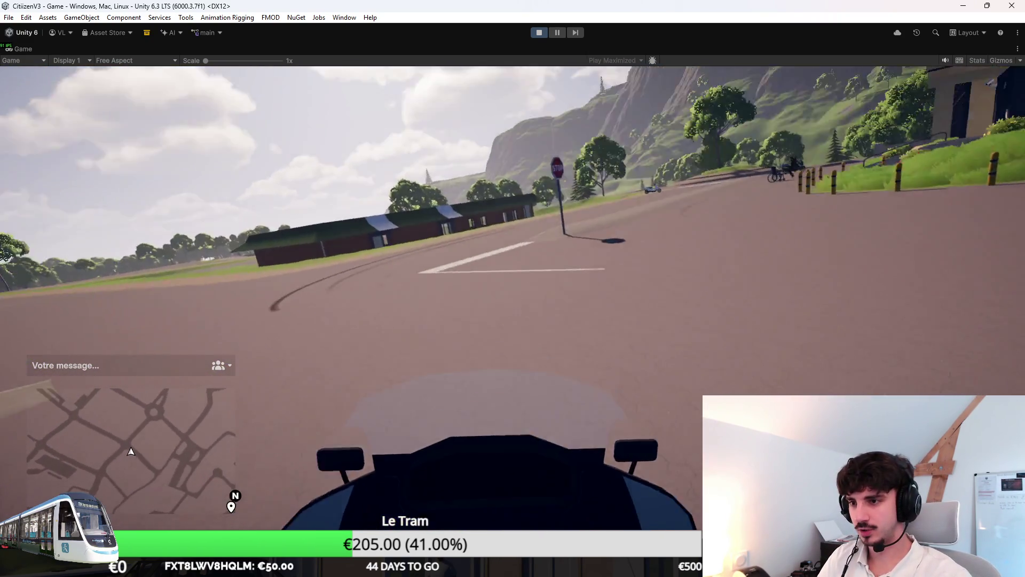
key("v")
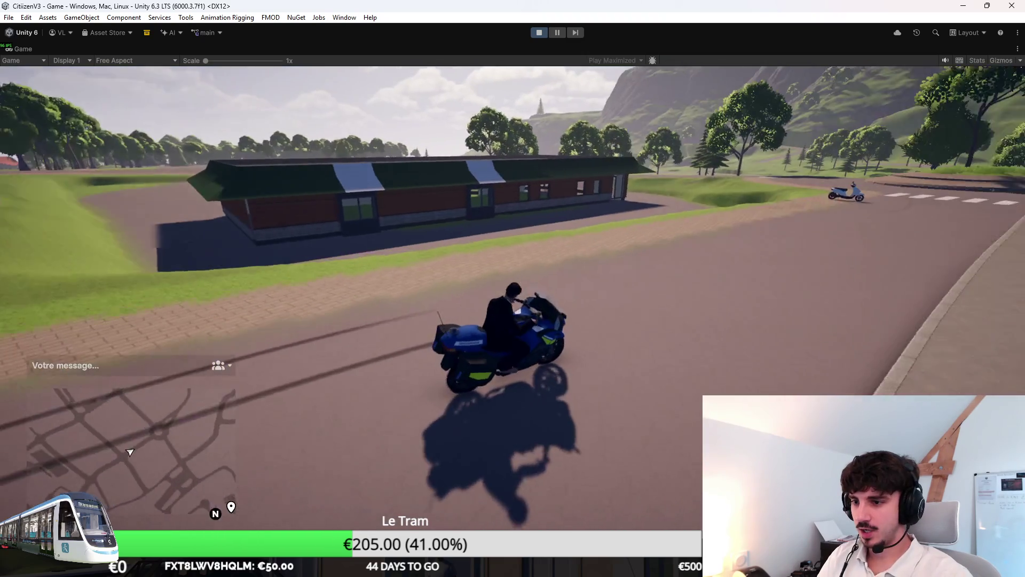
key("w")
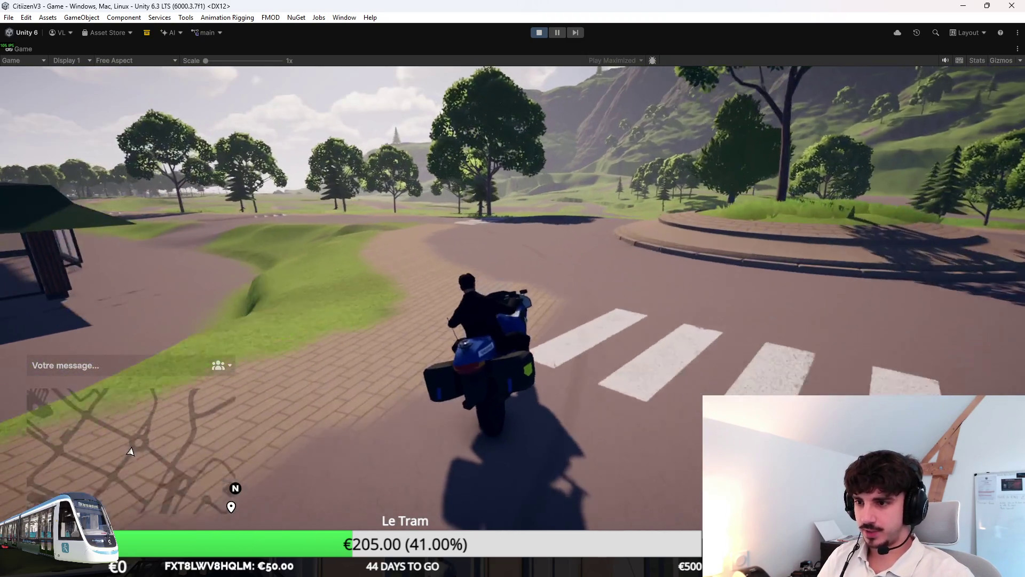
key("a")
key("a")
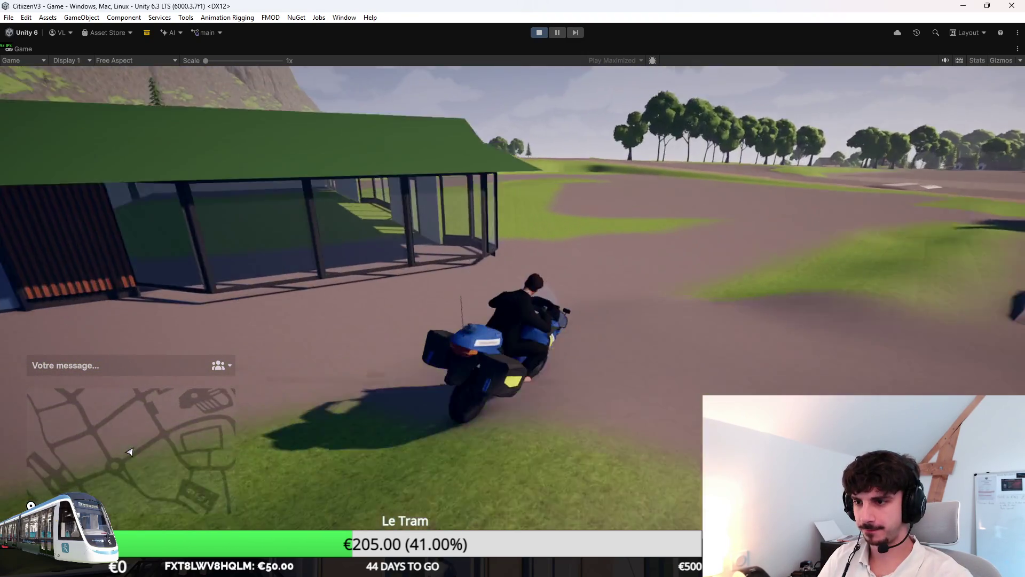
key("a")
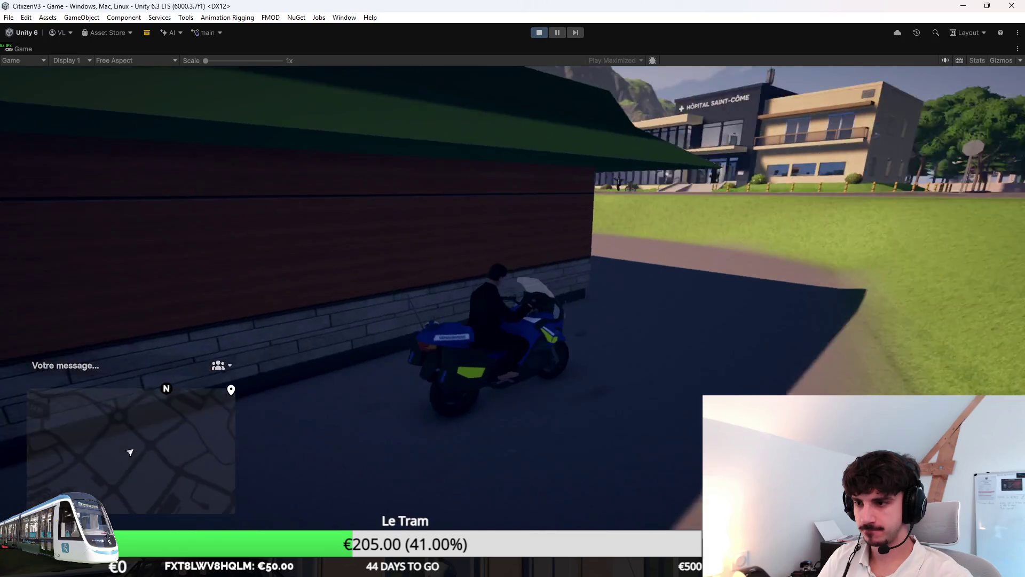
key("a")
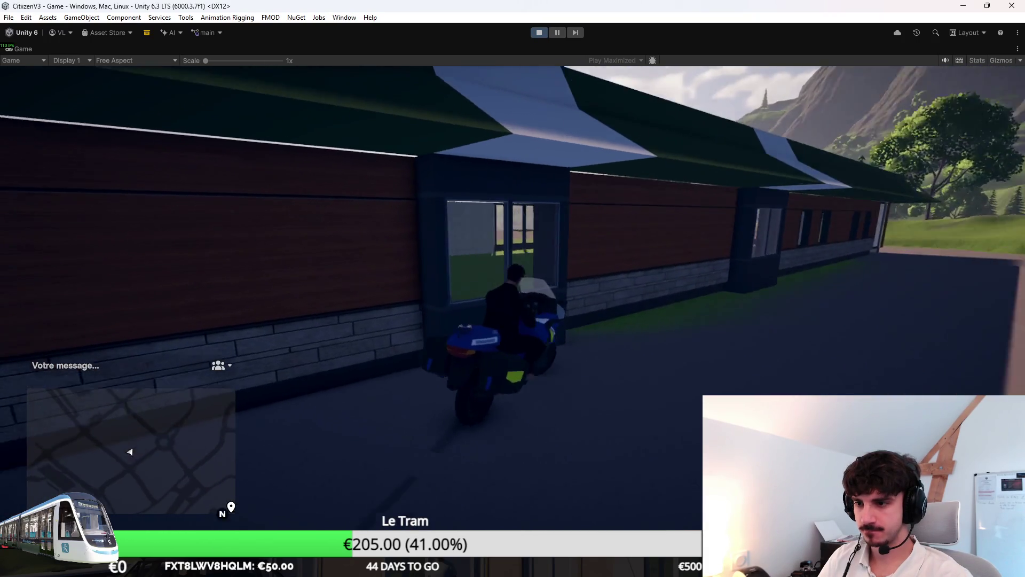
key("a")
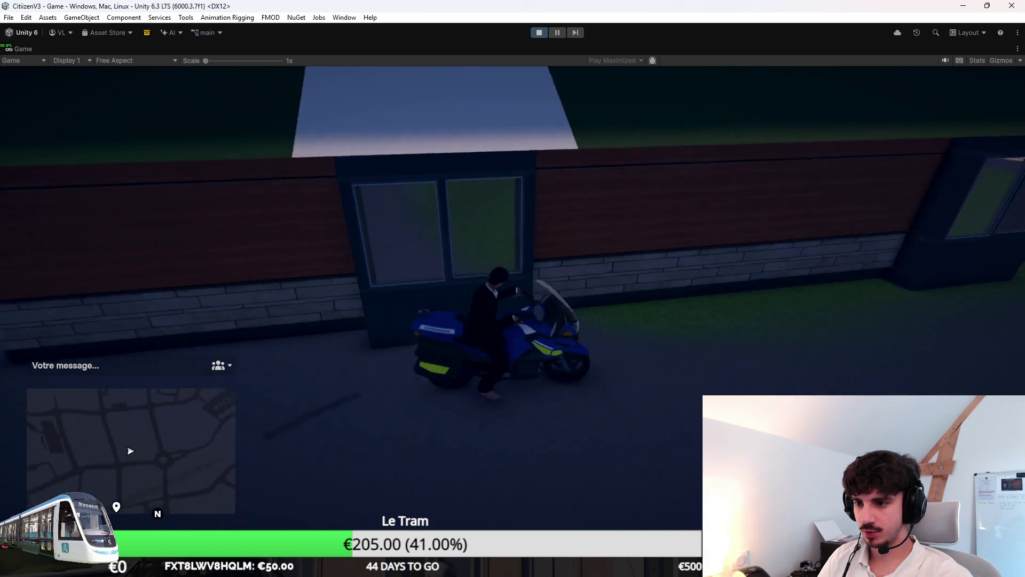
key("a")
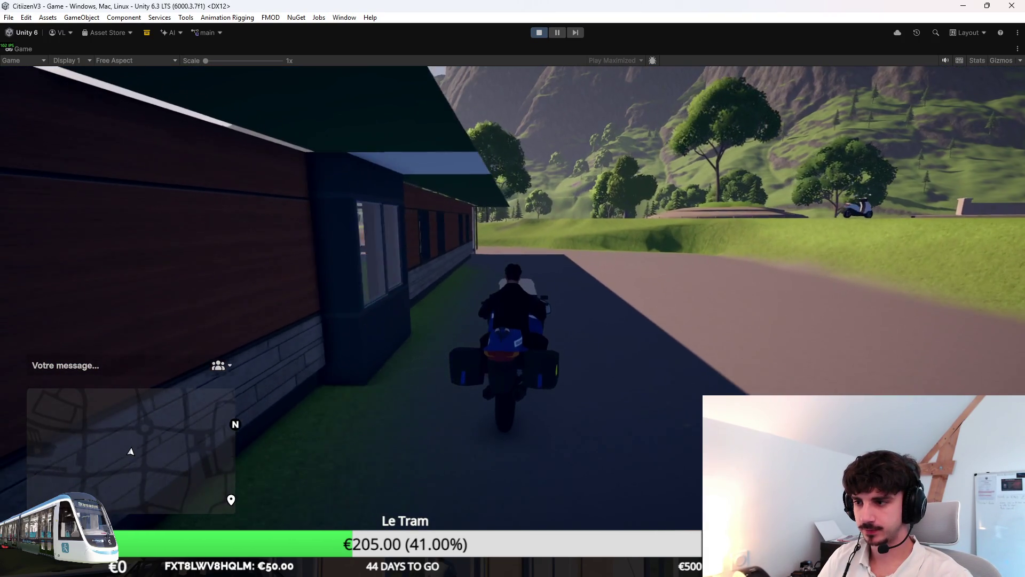
key("d")
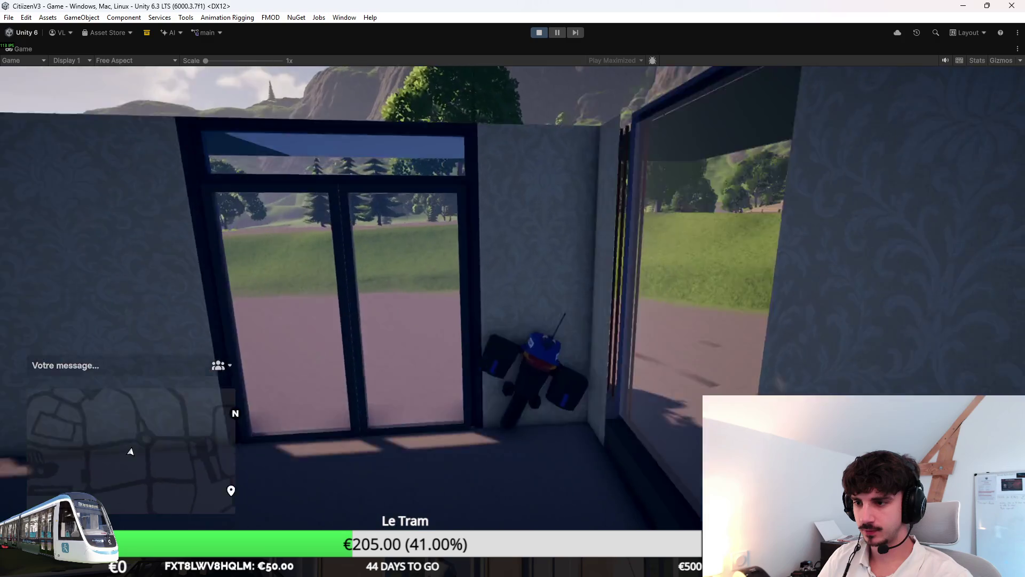
key("d")
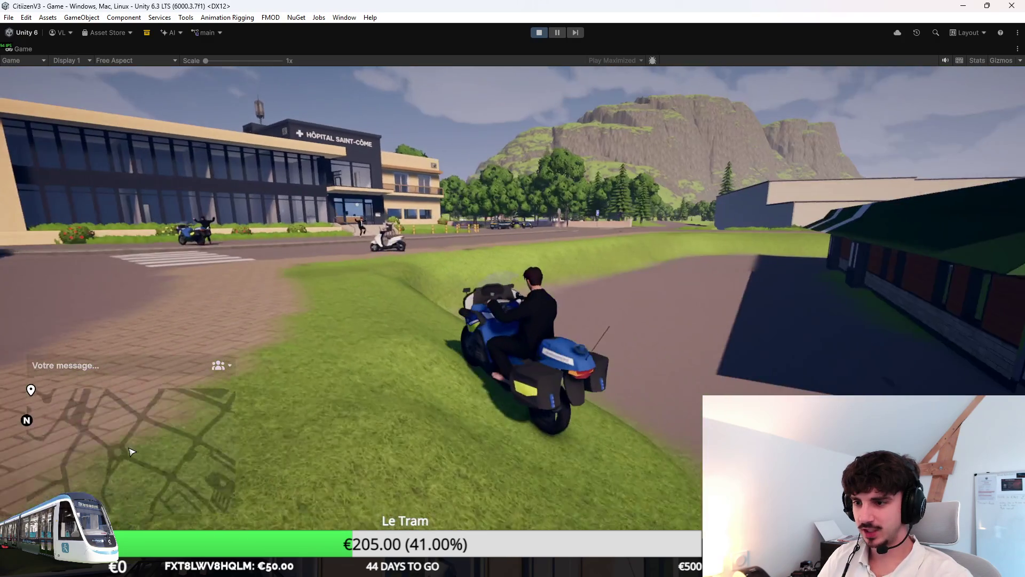
key("a")
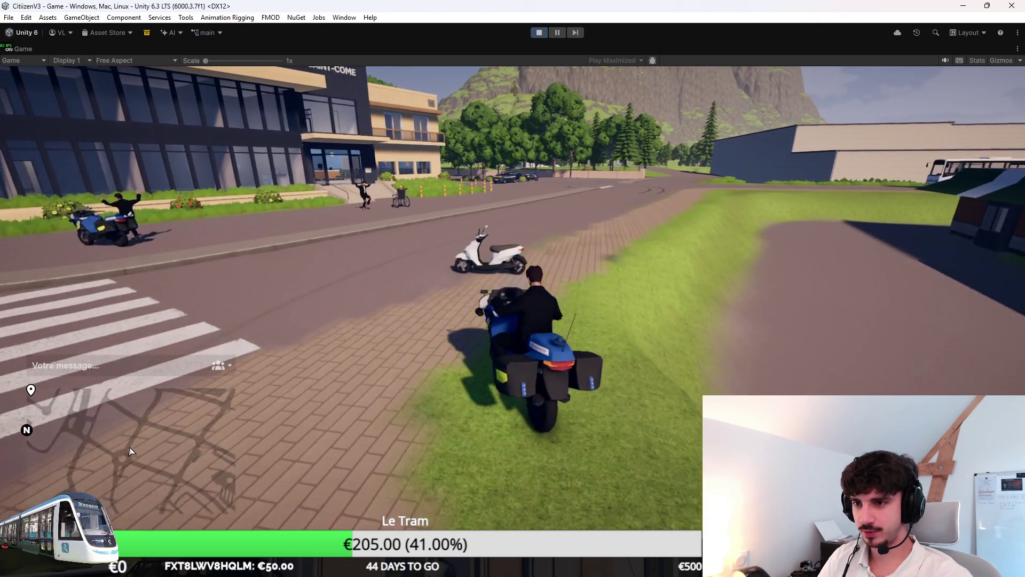
key("a")
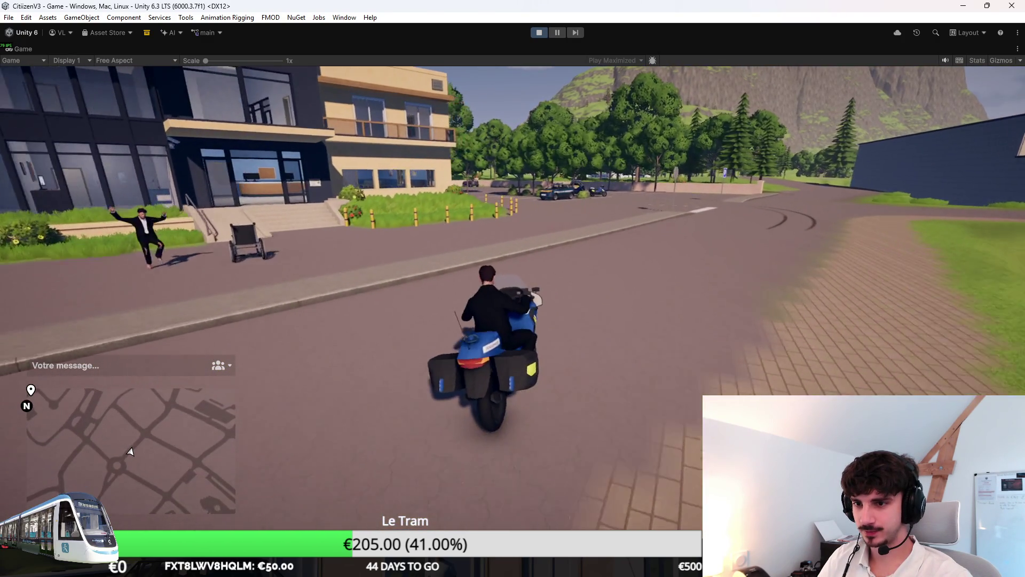
key("a")
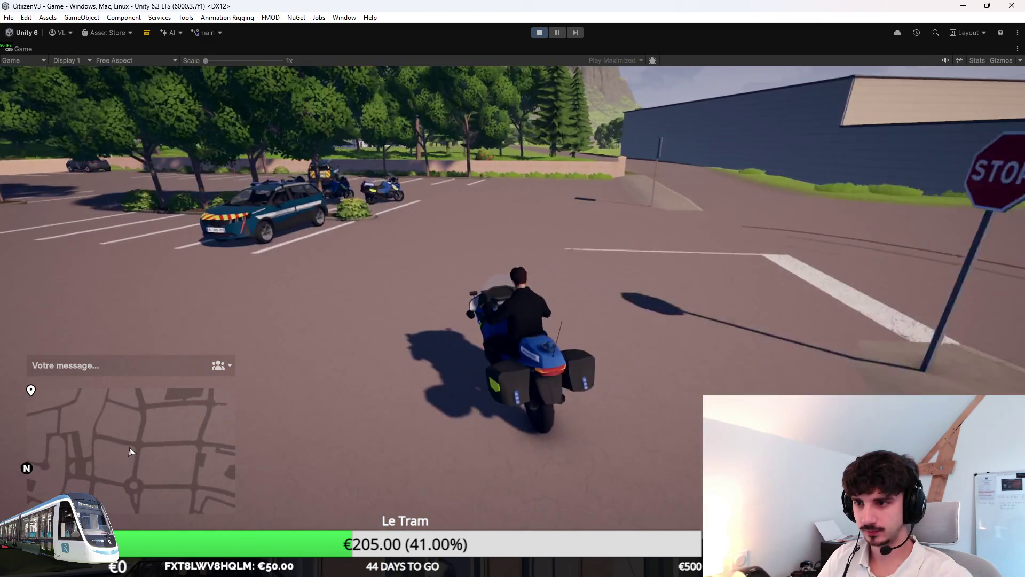
key("a")
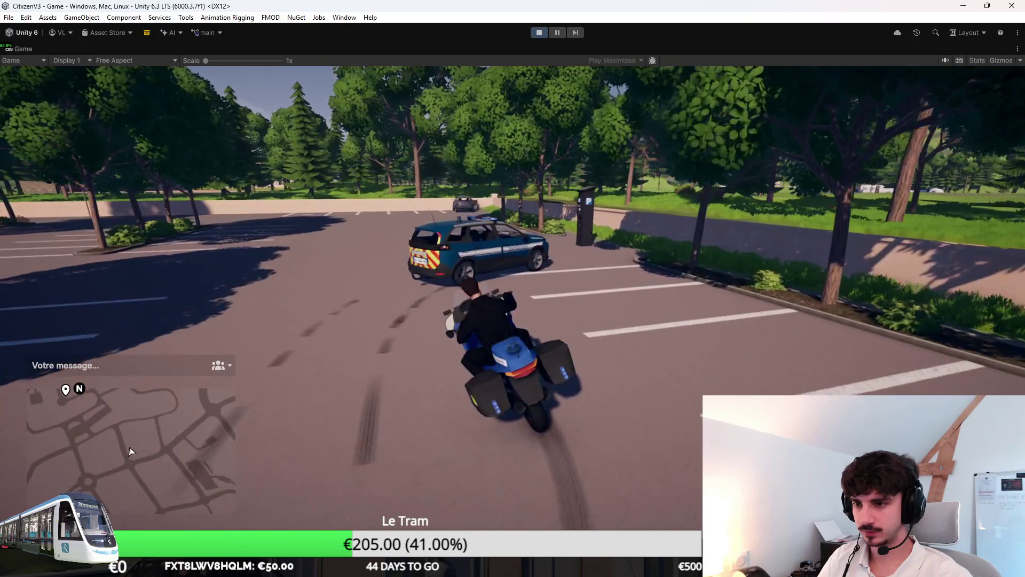
Step: Dismount, get into the Gendarmerie car, drive around the lot and re-board it
key("f")
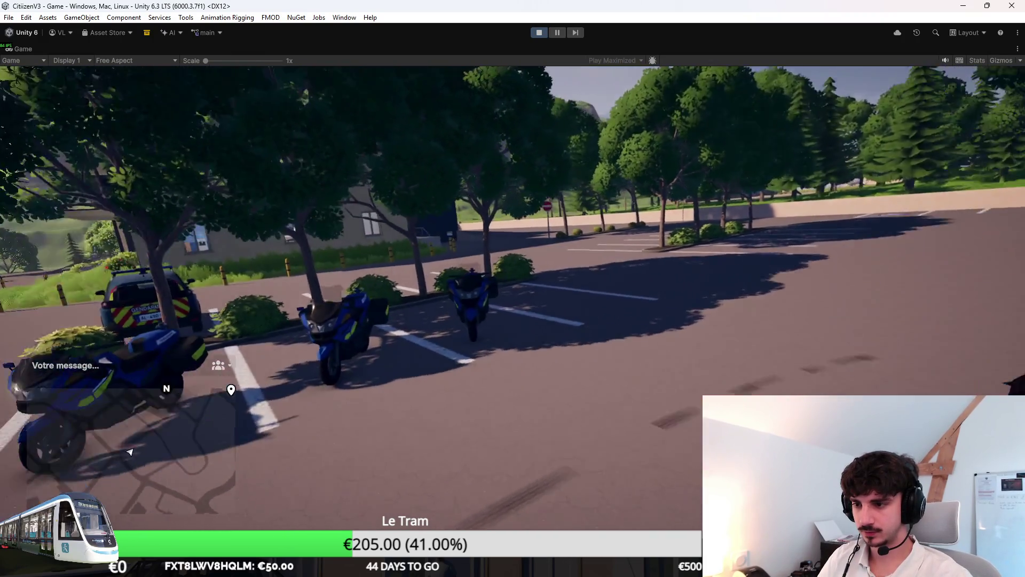
key("w")
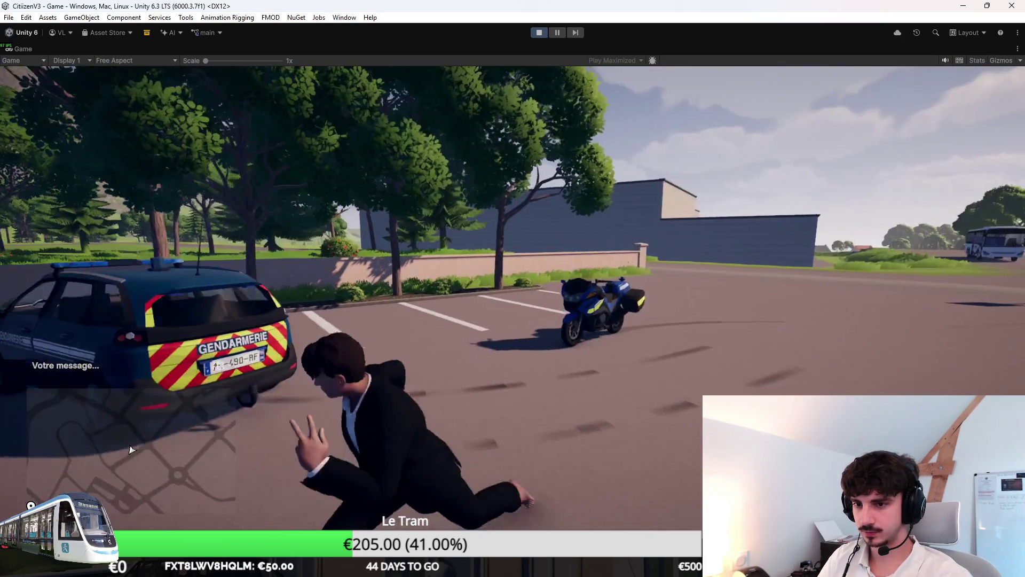
key("w")
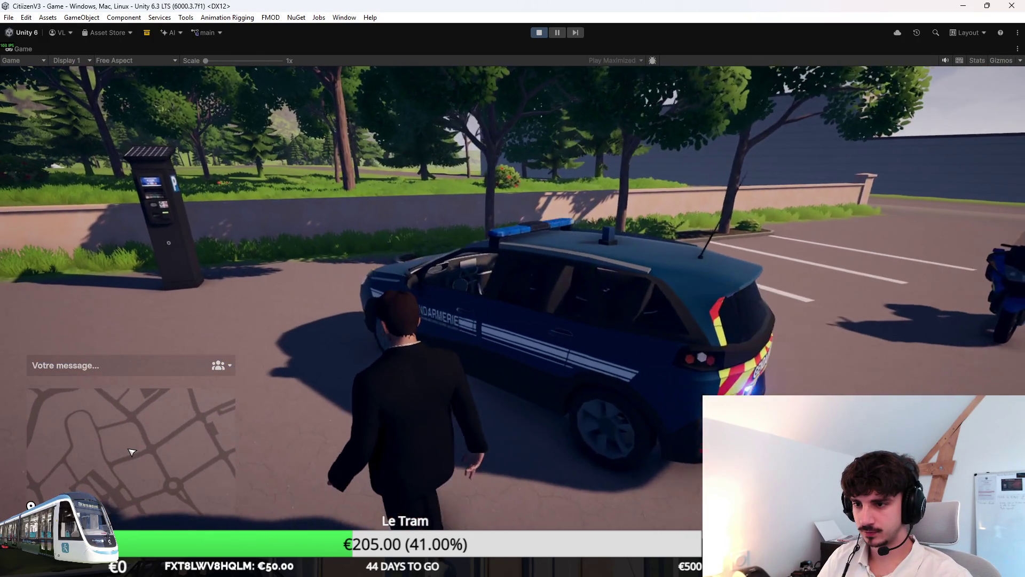
key("f")
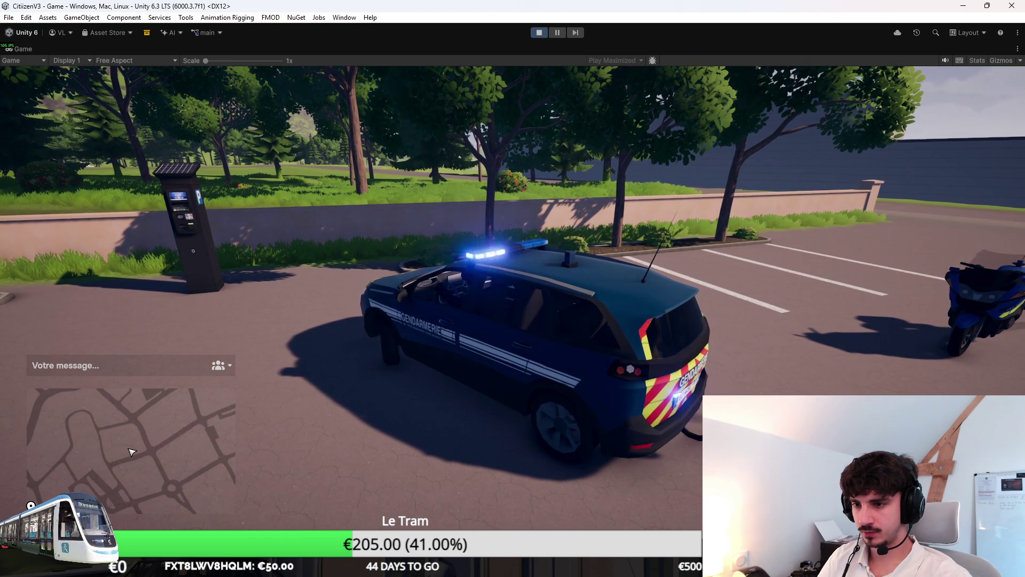
key("w")
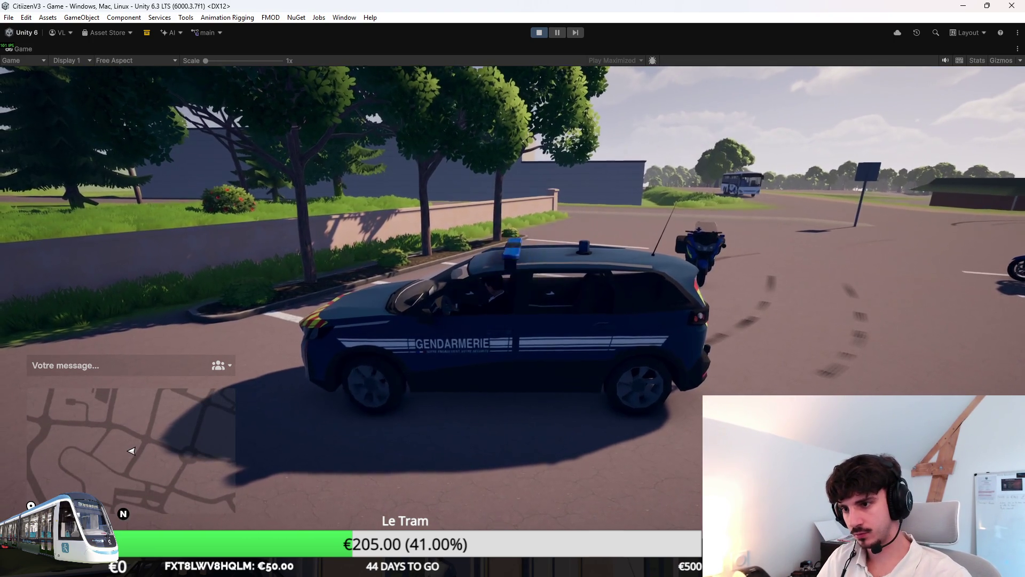
key("f")
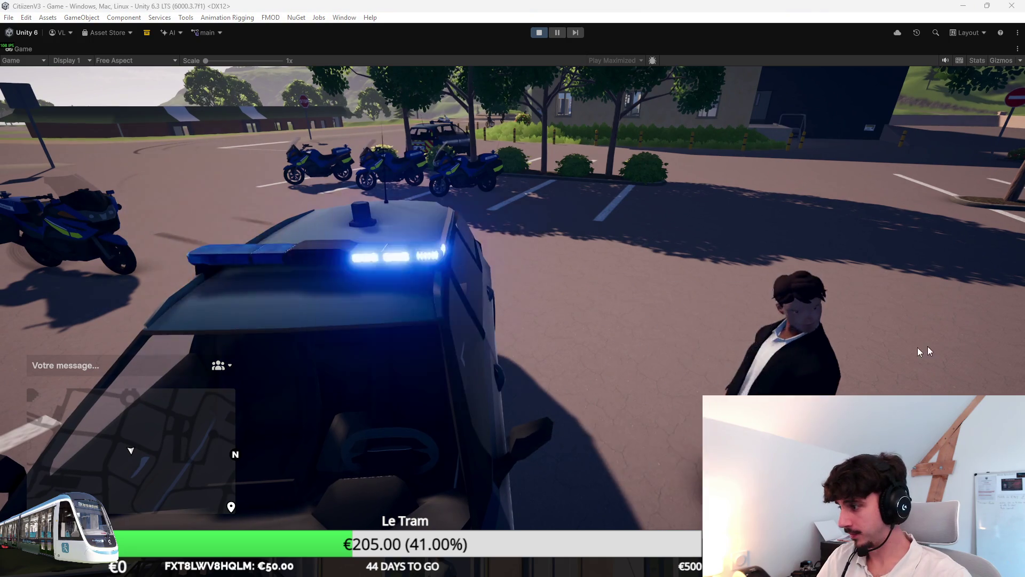
key("w")
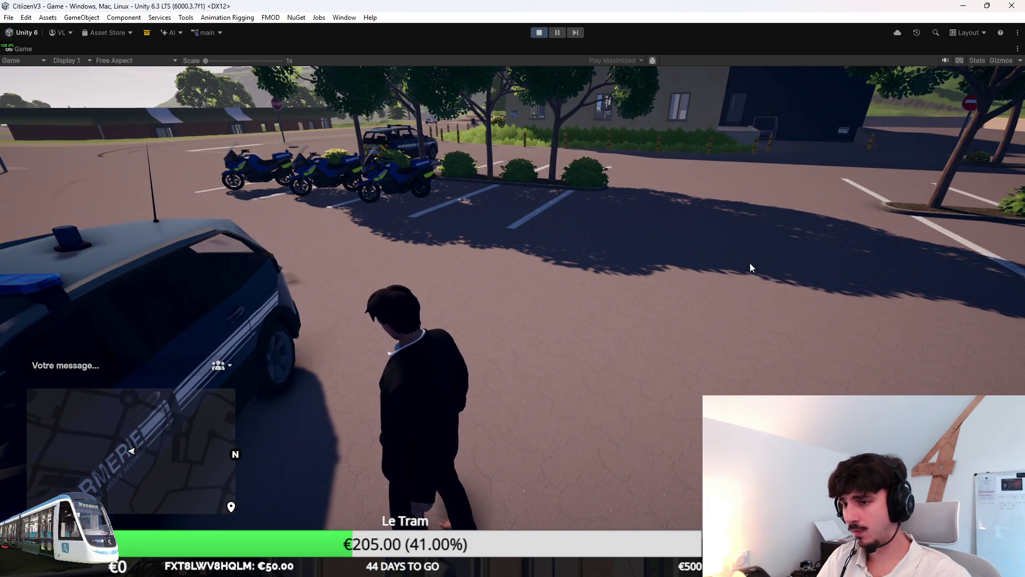
key("f")
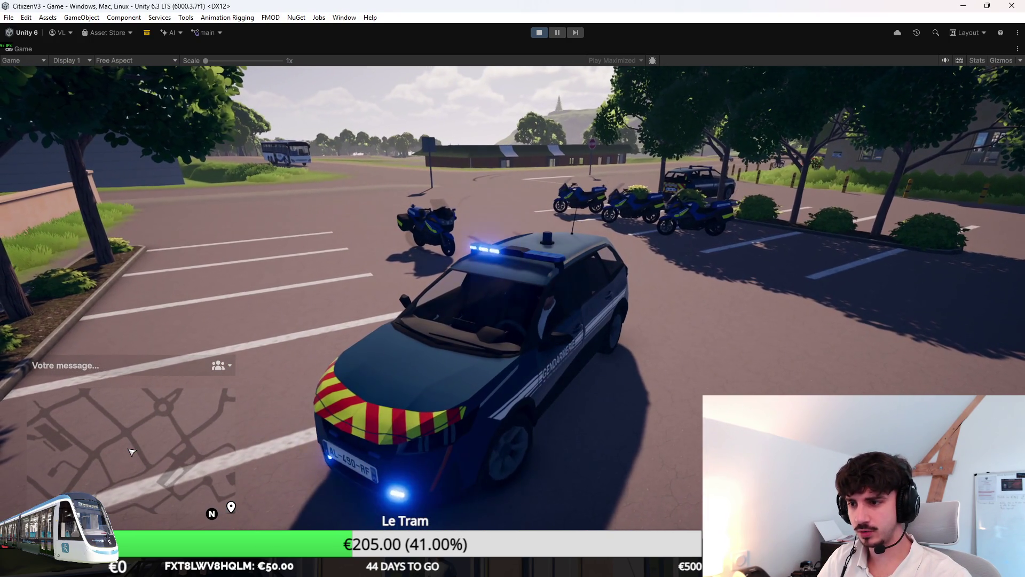
Step: Leave the car, run to the parked police car, get in and drive off
key("f")
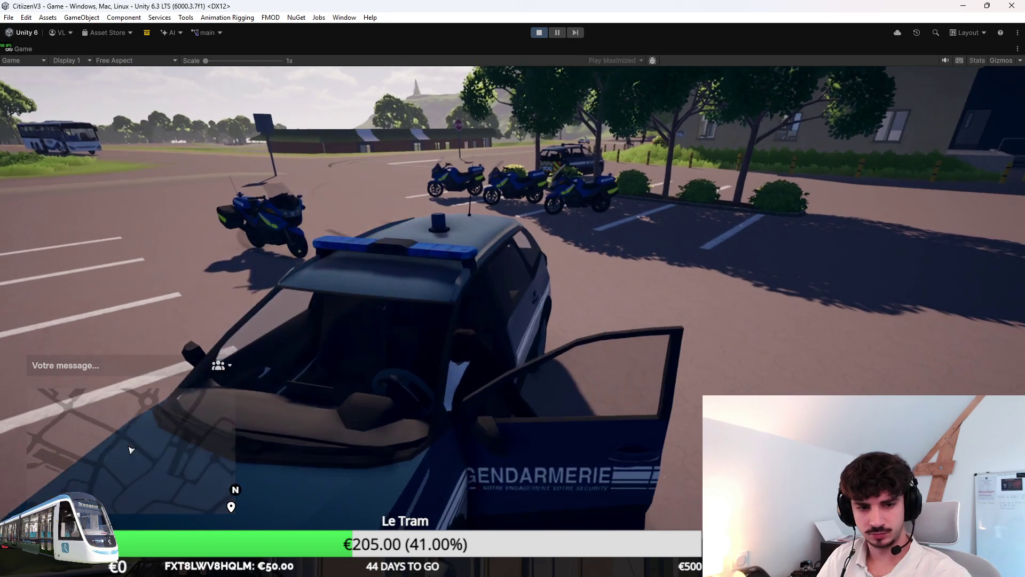
key("w")
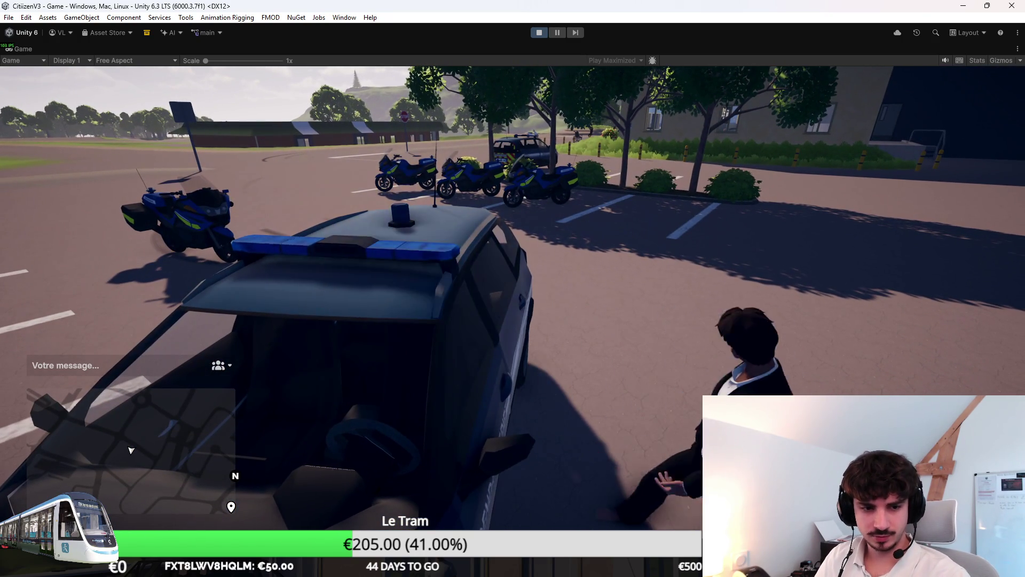
key("shift+w")
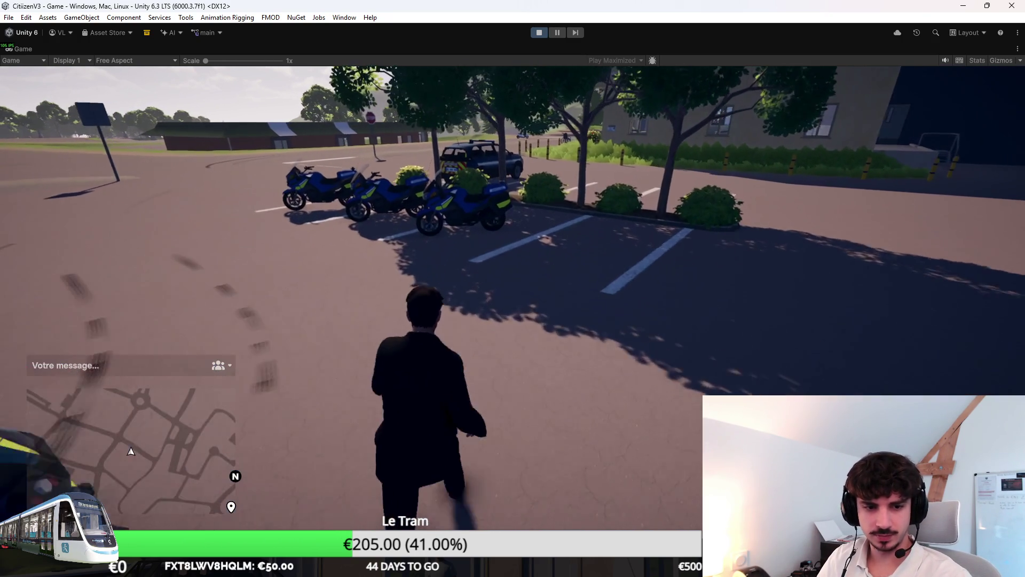
key("w")
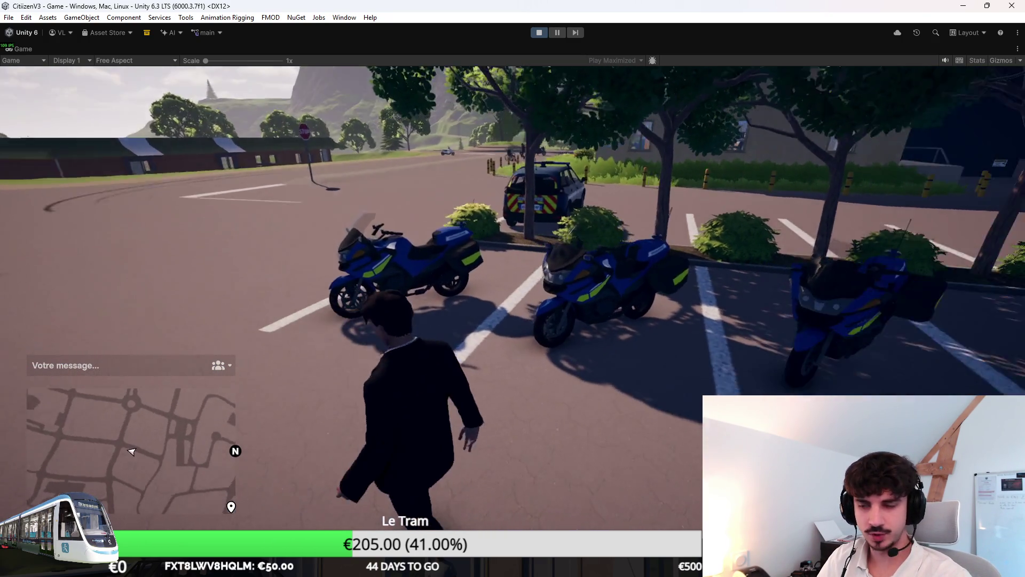
key("a")
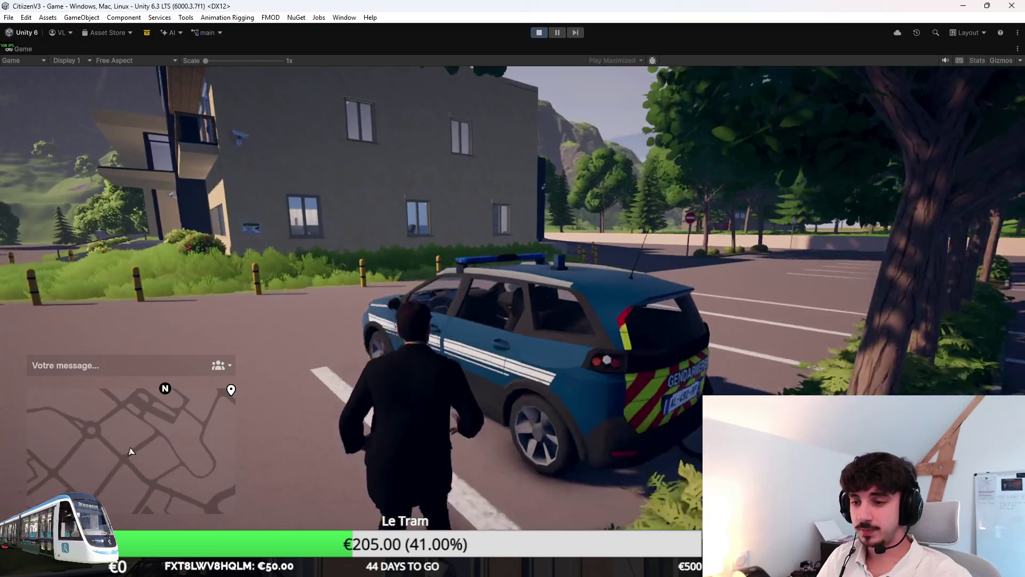
key("e")
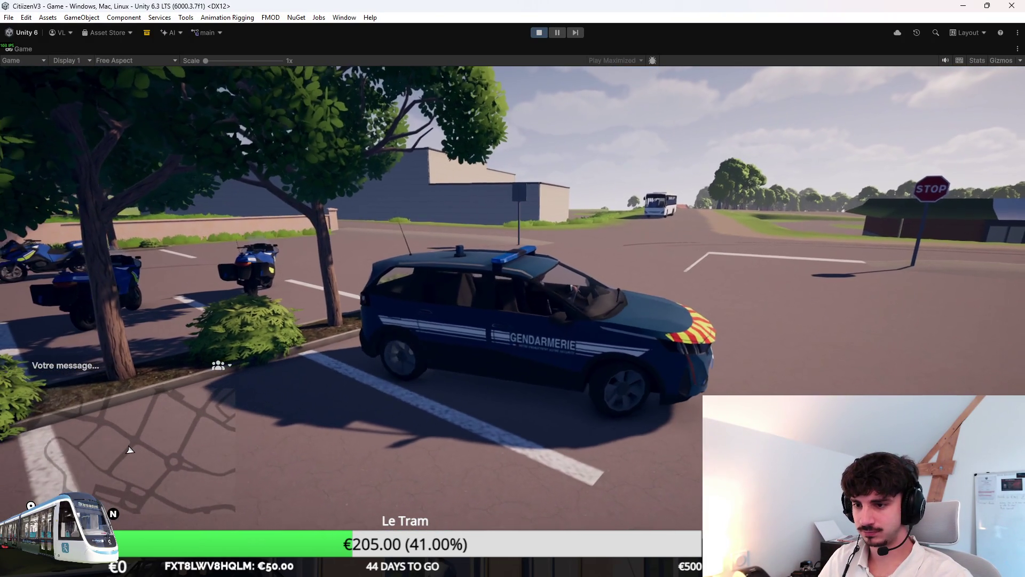
key("w")
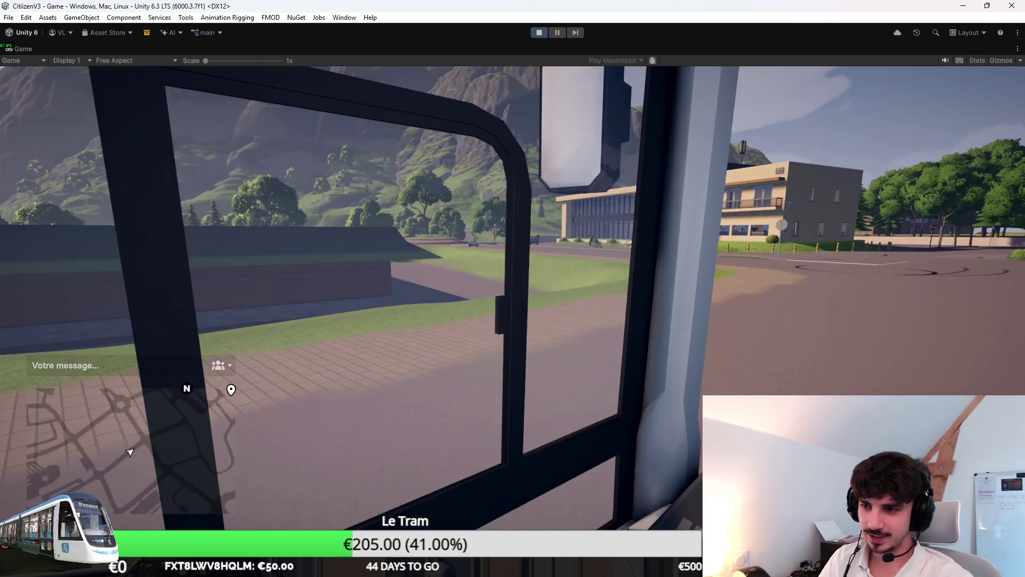
Step: Drive the bus along the village road with the exterior chase camera, then return to cab view
key("c")
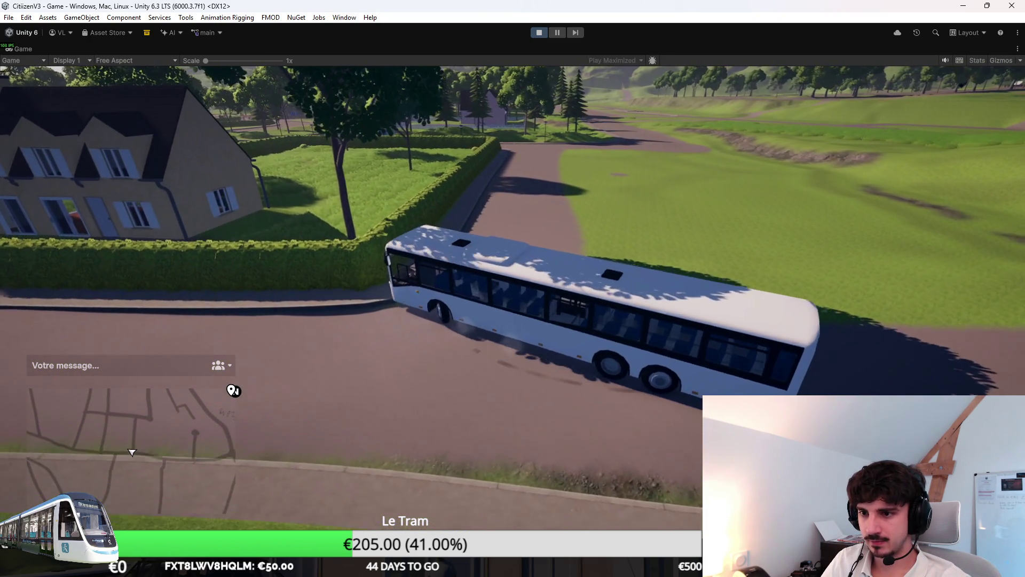
key("e")
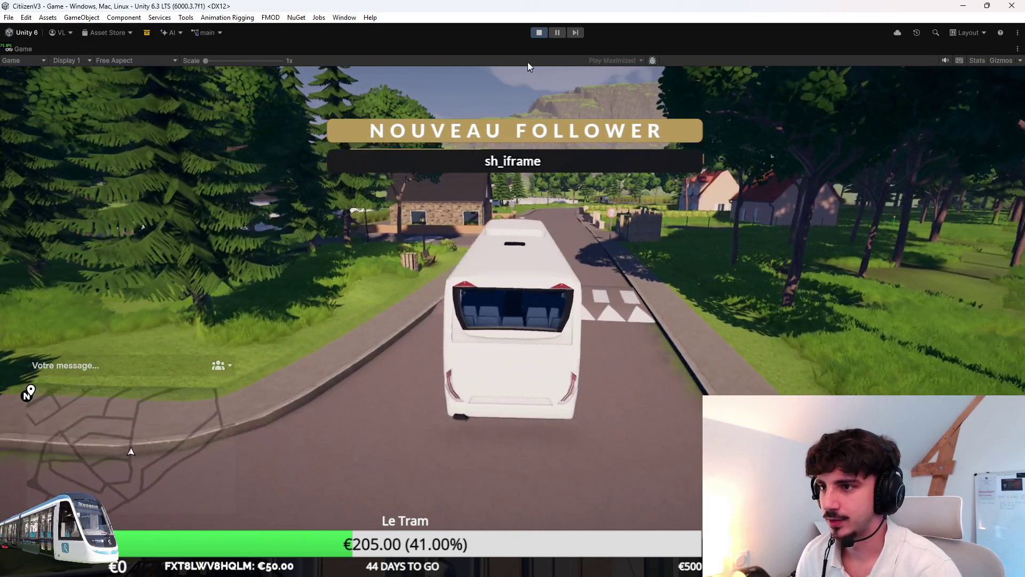
Step: Press the toolbar Play button to end the bus test drive
left_click(539, 32)
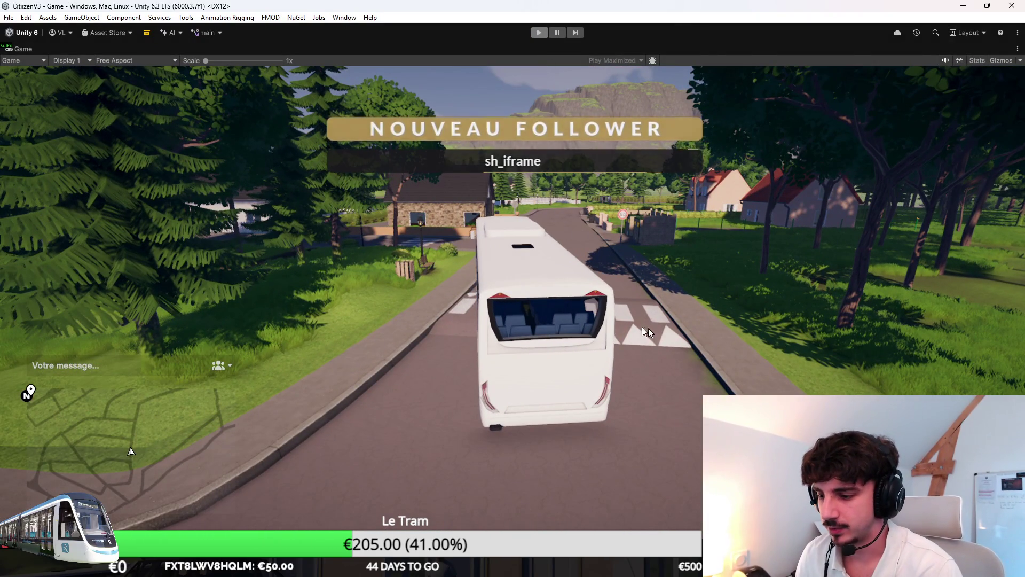
Step: Back in Blender's Modeling workspace, select wall piece Base_Wall_01.048 and save the file
key("alt+Tab")
mouse_move(551, 286)
middle_mouse_down()
mouse_move(557, 332)
mouse_move(495, 332)
middle_mouse_up()
left_click(186, 20)
middle_click_drag(374, 203, 463, 245)
scroll(464, 245, "down", 2)
left_click(415, 248)
scroll(374, 255, "down", 1)
key("ctrl+s")
Step: Select Base_Wall_01.047, then the slatted panel Base_Wall_01.008, and orbit around the building
mouse_move(380, 241)
middle_mouse_down()
mouse_move(422, 241)
mouse_move(415, 193)
mouse_move(397, 245)
middle_mouse_up()
left_click(349, 290)
left_click(250, 317)
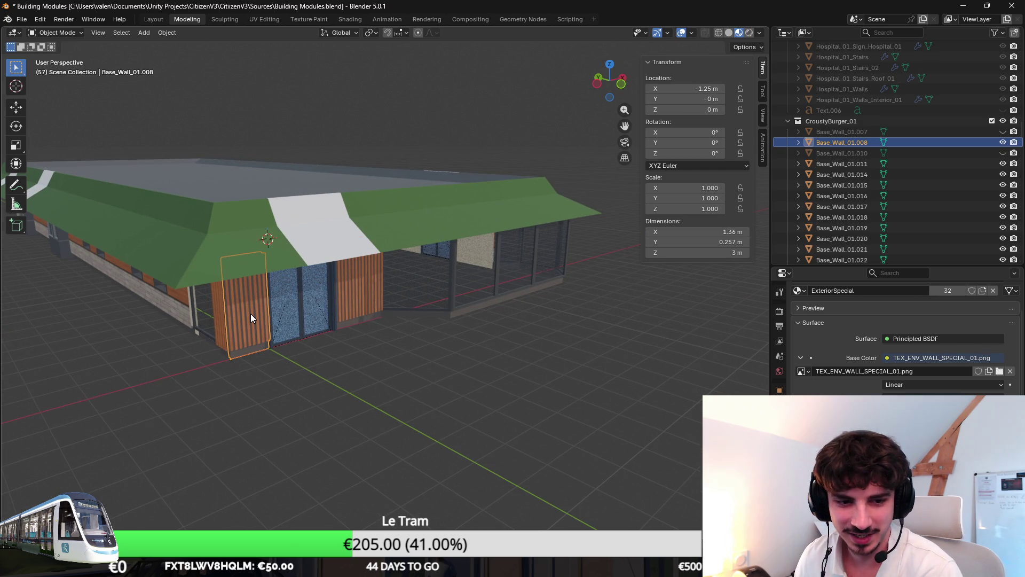
scroll(251, 313, "up", 3)
scroll(298, 288, "down", 8)
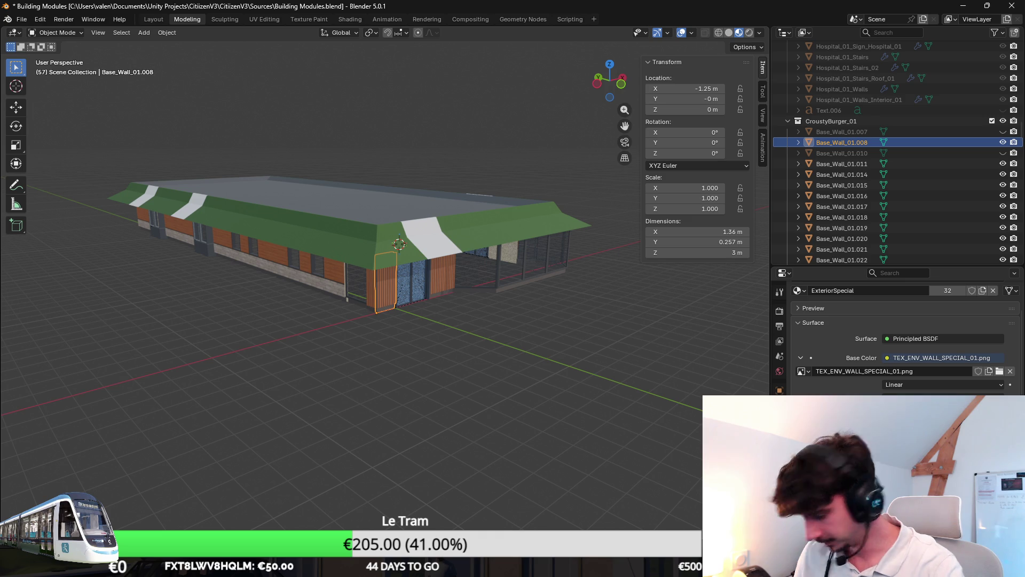
mouse_move(457, 290)
middle_mouse_down()
mouse_move(474, 277)
mouse_move(430, 251)
middle_mouse_up()
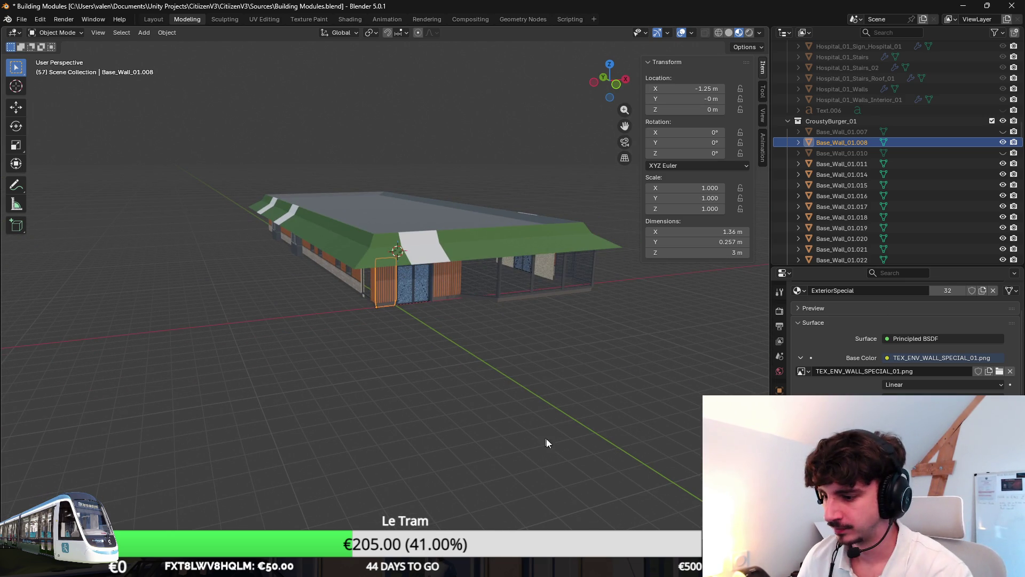
Step: In Unity's Scene view, fly the camera up beside the building wall to inspect it
key("alt+Tab")
left_click(63, 48)
mouse_move(614, 277)
right_mouse_down()
mouse_move(588, 279)
mouse_move(668, 273)
mouse_move(650, 320)
mouse_move(588, 337)
mouse_move(682, 362)
mouse_move(701, 512)
right_mouse_up()
key("w")
Step: Back in Blender, frame Base_Wall_01.015 and select its large window face in Edit Mode
key("alt+Tab")
mouse_move(552, 335)
middle_mouse_down()
mouse_move(511, 290)
mouse_move(517, 310)
mouse_move(347, 314)
middle_mouse_up()
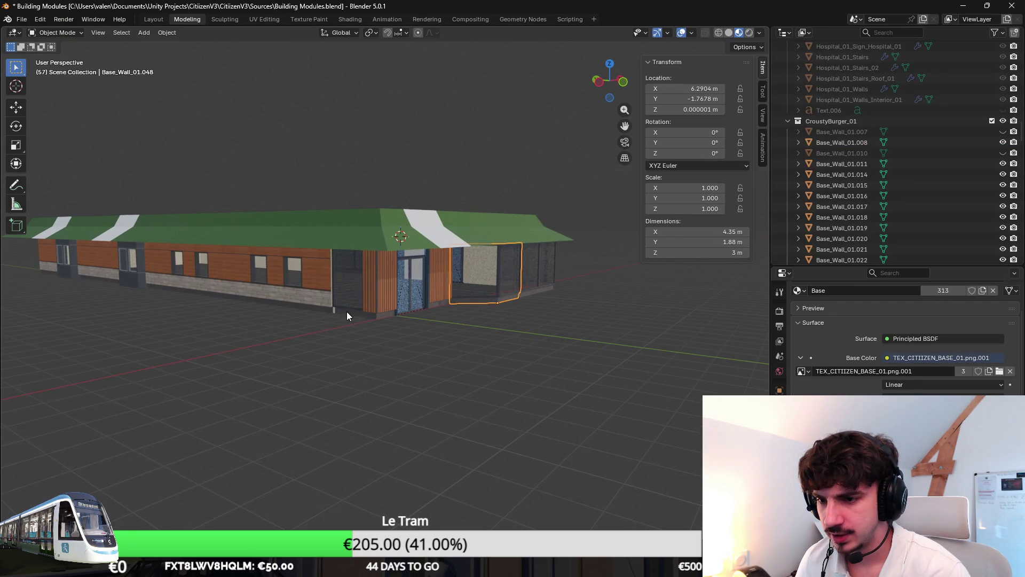
left_click(424, 322)
key("KP_Decimal")
key("Tab")
left_click(425, 322)
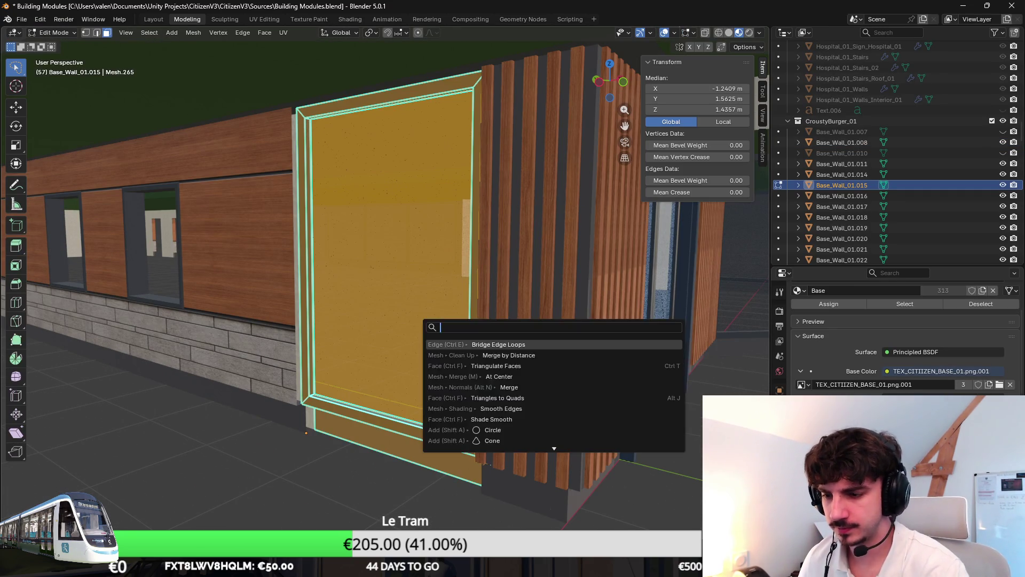
Step: Save the Blender file, export the scene as FBX, and return to Unity
key("ctrl+s")
left_click(34, 20)
mouse_move(21, 19)
mouse_move(58, 182)
left_click(230, 256)
left_click(586, 365)
key("alt+Tab")
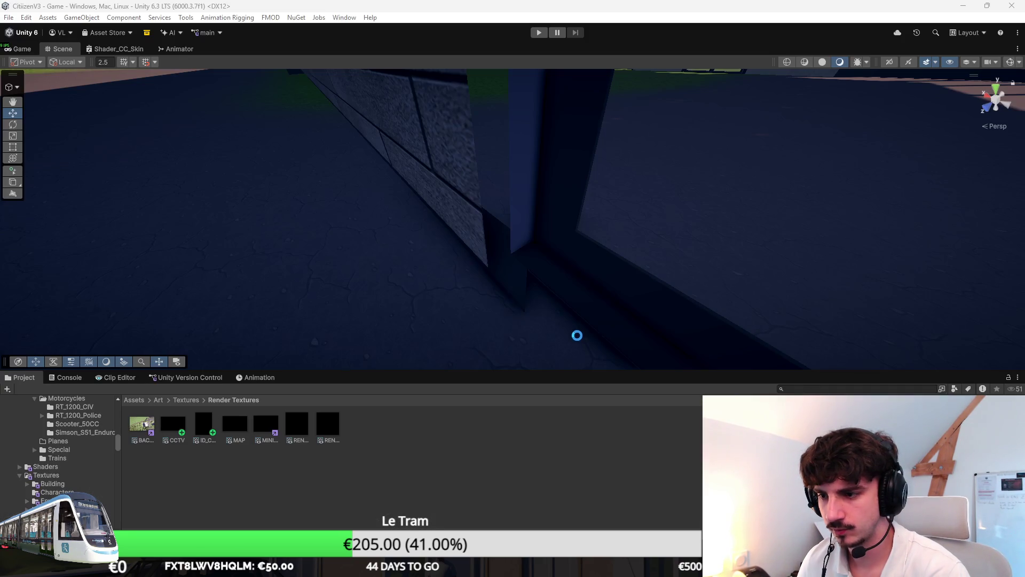
mouse_move(575, 326)
right_mouse_down()
mouse_move(611, 316)
mouse_move(743, 325)
mouse_move(592, 312)
mouse_move(441, 256)
mouse_move(465, 190)
mouse_move(472, 266)
mouse_move(485, 247)
mouse_move(792, 263)
right_mouse_up()
key("alt+Tab")
scroll(520, 244, "down", 10)
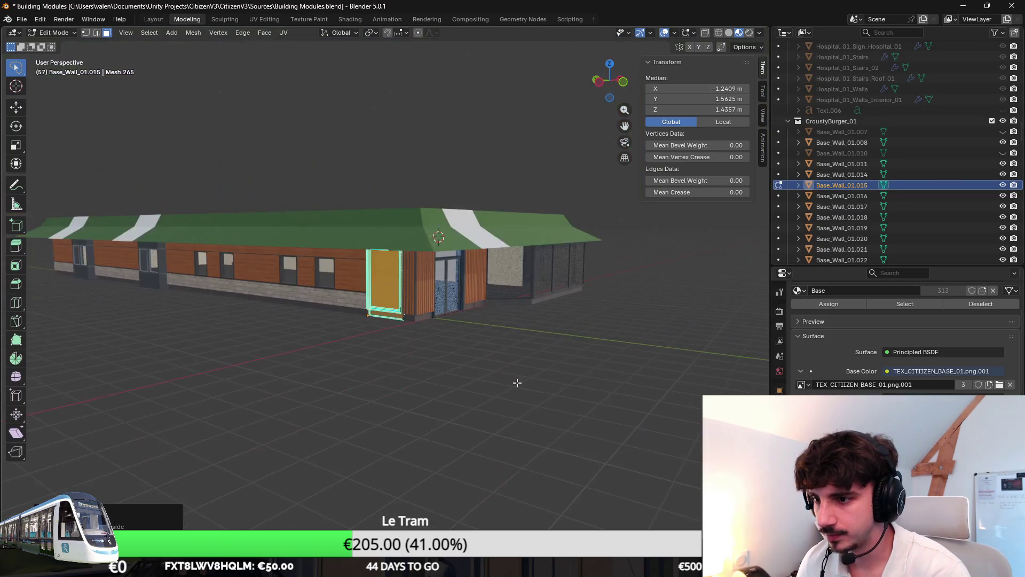
Step: Frame wall piece Base_Wall_01.018 at the corner and enter its Edit Mode
key("Tab")
middle_click_drag(522, 370, 354, 344)
scroll(198, 299, "up", 3)
middle_click_drag(194, 285, 393, 295)
left_click(318, 299)
key("KP_Decimal")
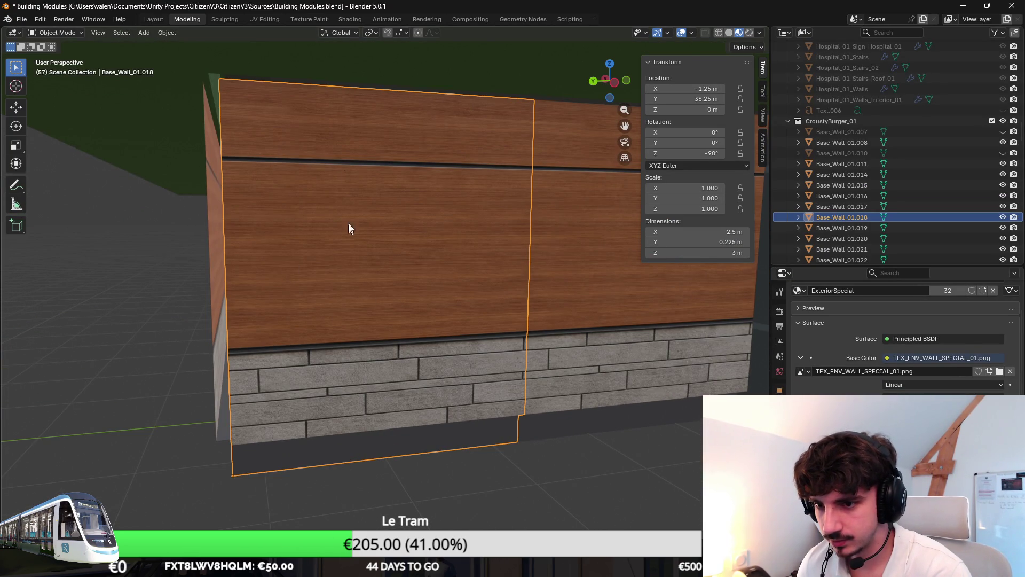
mouse_move(349, 246)
middle_mouse_down()
mouse_move(284, 240)
mouse_move(273, 274)
middle_mouse_up()
key("Tab")
Step: Nudge Base_Wall_01.018's end geometry slightly along Y toward the pillar
key("Tab")
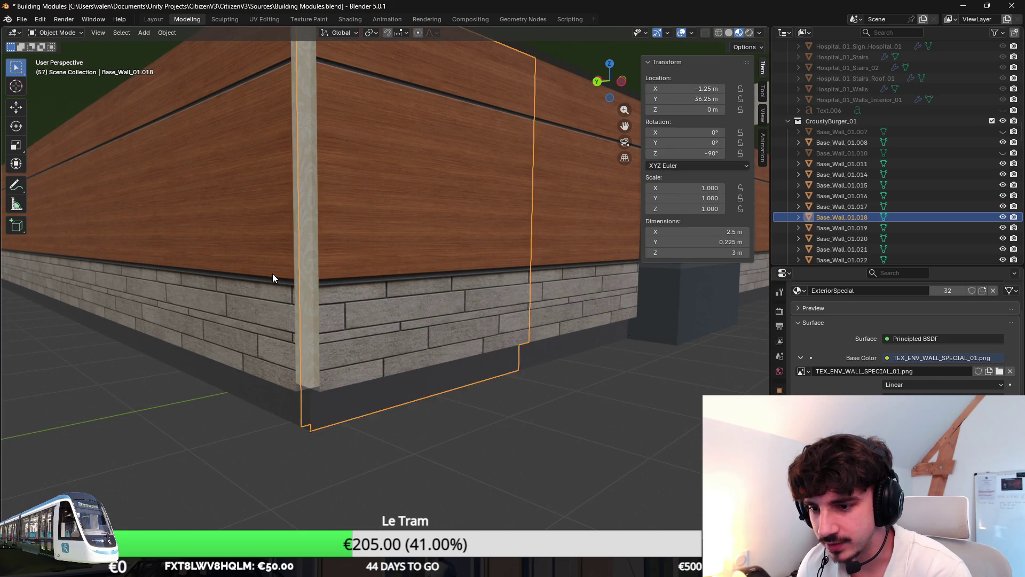
left_click(272, 273)
key("Tab")
middle_click_drag(297, 308, 341, 291)
key("Tab")
left_click(355, 286)
key("Tab")
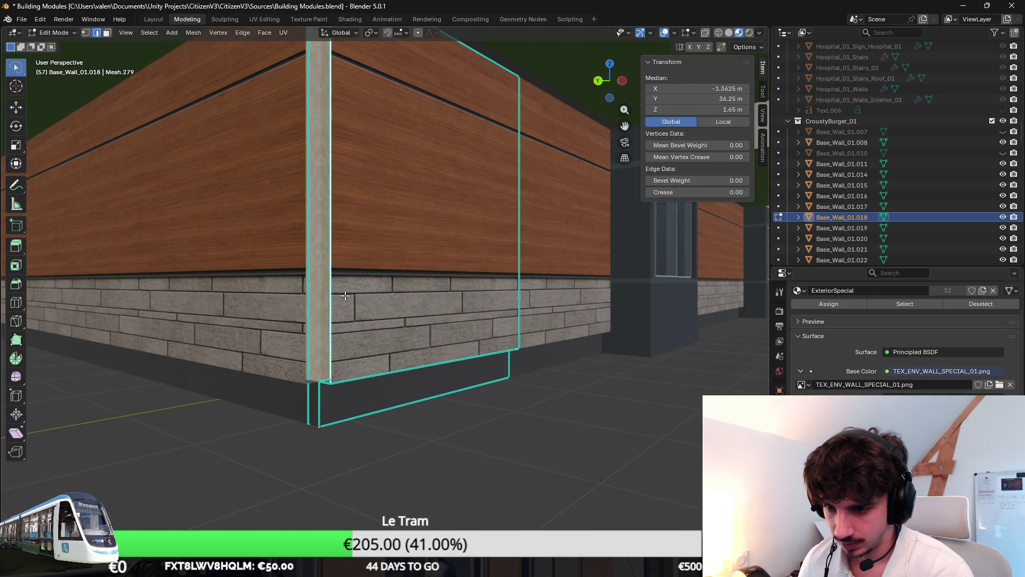
scroll(363, 299, "up", 3)
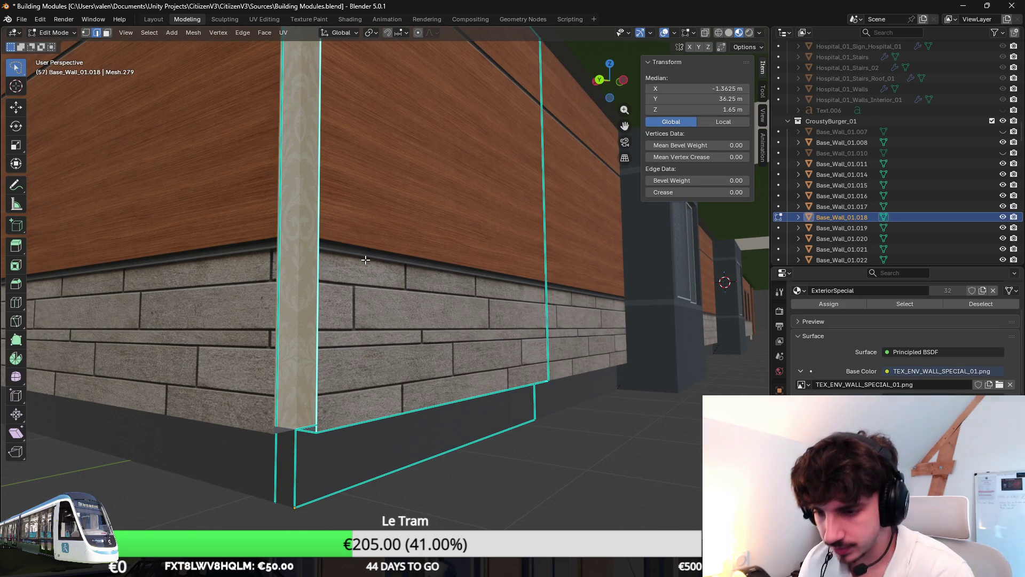
key("Tab")
key("Tab")
key("g")
key("y")
left_click(324, 257)
Step: Switch between Base_Wall_01.023 and Base_Wall_01.018 in Edit Mode to compare their ends at the pillar
key("Tab")
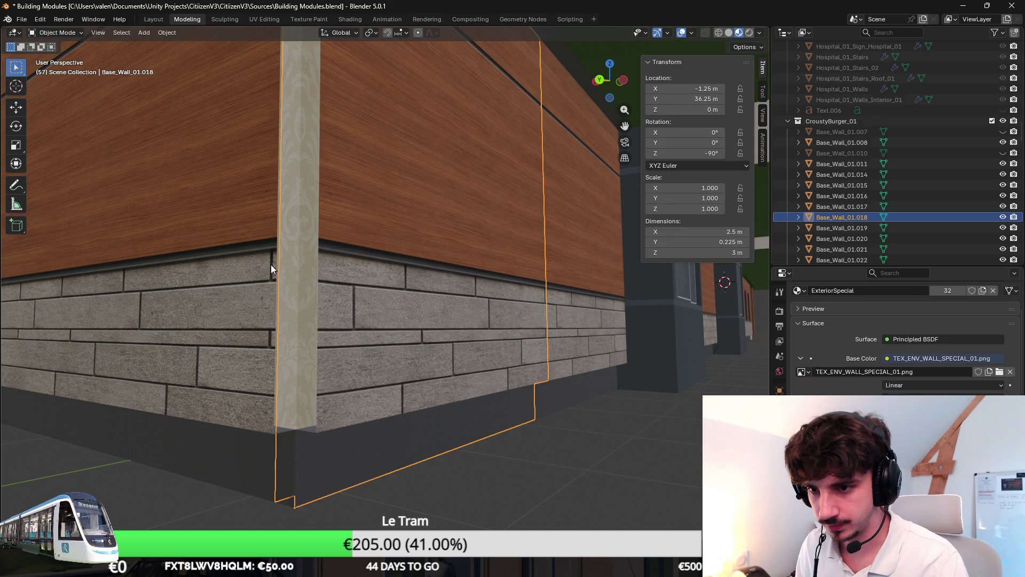
left_click(273, 270)
key("Tab")
left_click(327, 282)
key("Tab")
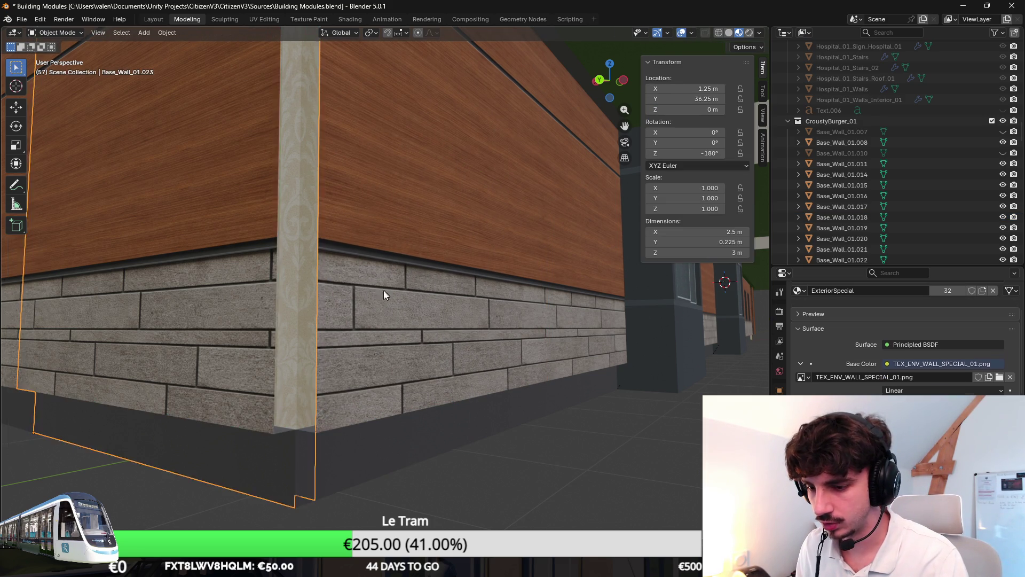
left_click(391, 284)
middle_click_drag(392, 284, 396, 299)
key("Tab")
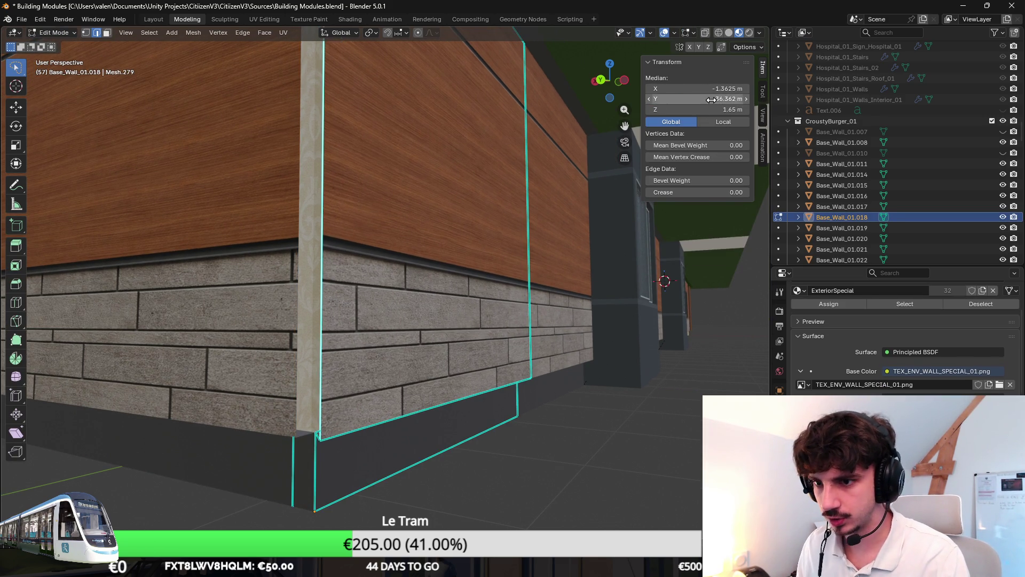
scroll(356, 342, "up", 3)
key("Tab")
left_click(355, 342)
key("Tab")
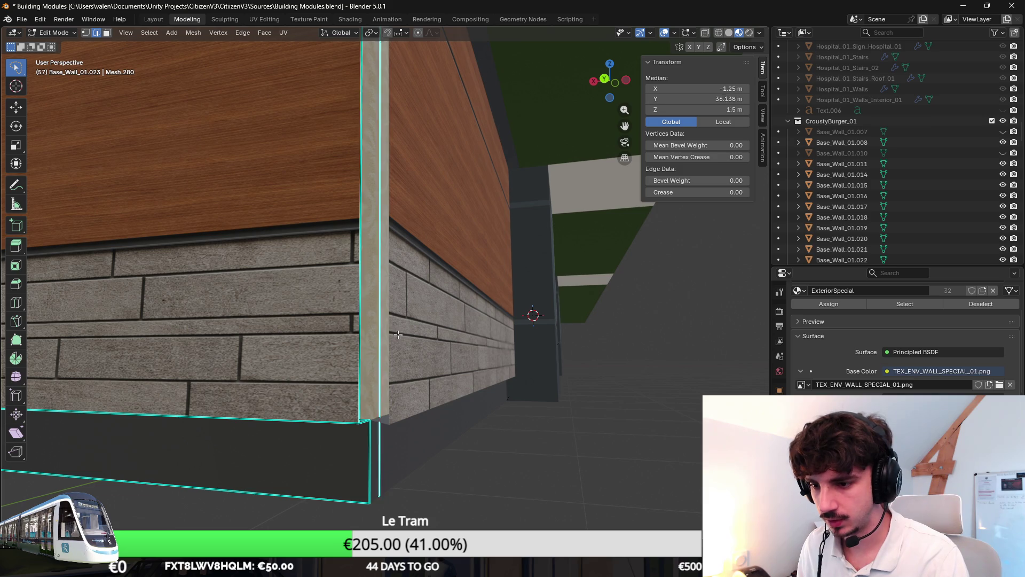
key("Tab")
left_click(392, 351)
key("Tab")
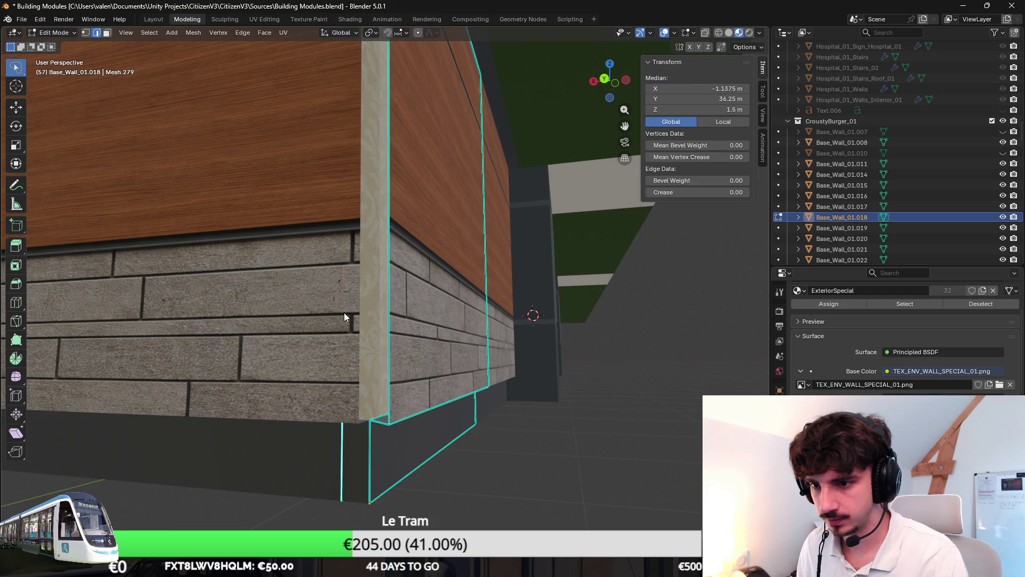
key("Tab")
left_click(345, 310)
key("Tab")
Step: Move Base_Wall_01.023's corner end edge about 0.025 m along X, making it 2.61 m wide
mouse_move(520, 229)
middle_mouse_down()
mouse_move(336, 338)
mouse_move(357, 323)
middle_mouse_up()
left_click(335, 338)
mouse_move(522, 283)
middle_mouse_down()
mouse_move(551, 254)
mouse_move(519, 235)
mouse_move(492, 247)
mouse_move(462, 239)
middle_mouse_up()
key("g")
key("x")
left_click(543, 256)
key("Tab")
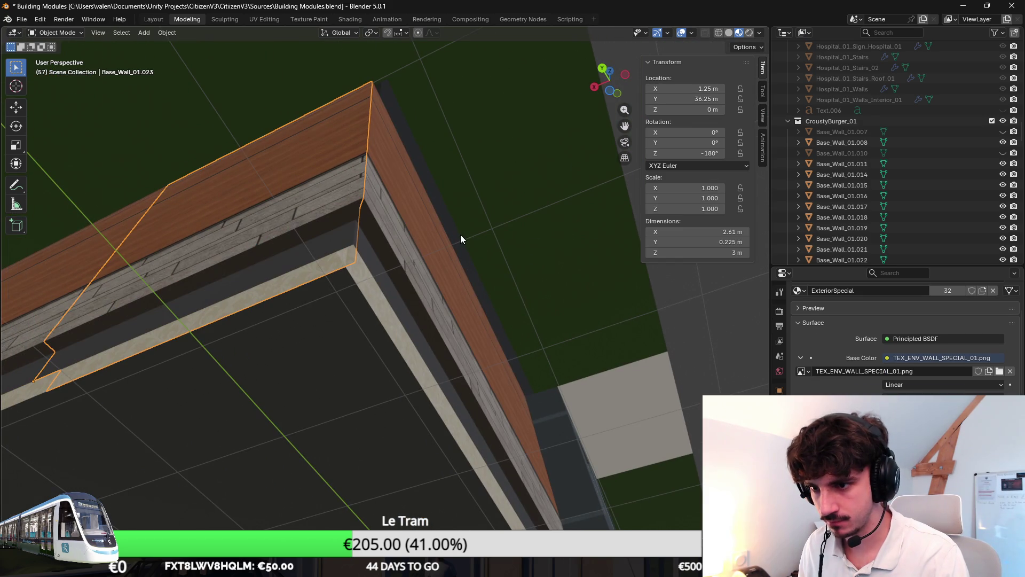
mouse_move(456, 151)
middle_mouse_down()
mouse_move(428, 268)
mouse_move(435, 255)
mouse_move(453, 271)
mouse_move(226, 302)
mouse_move(371, 274)
middle_mouse_up()
Step: Try setting Base_Wall_01.029's geometry X position to 13.75 m, then undo it
key("KP_Decimal")
key("Tab")
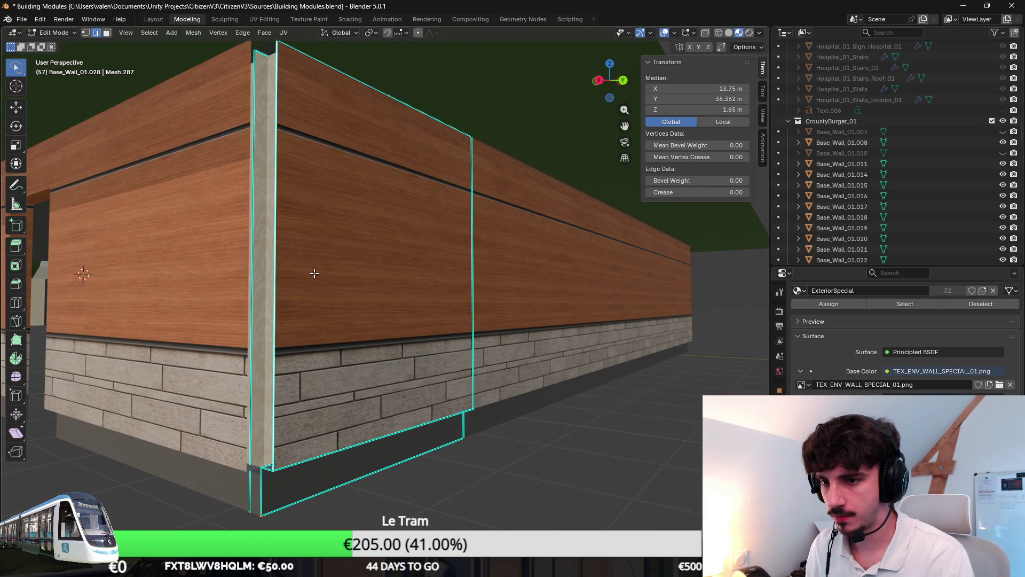
key("Tab")
left_click(239, 233)
key("Tab")
key("Return")
key("ctrl+z")
key("ctrl+shift+z")
key("ctrl+z")
Step: Set Base_Wall_01.028's geometry X position to 13.75 m
key("Tab")
left_click(298, 202)
key("Tab")
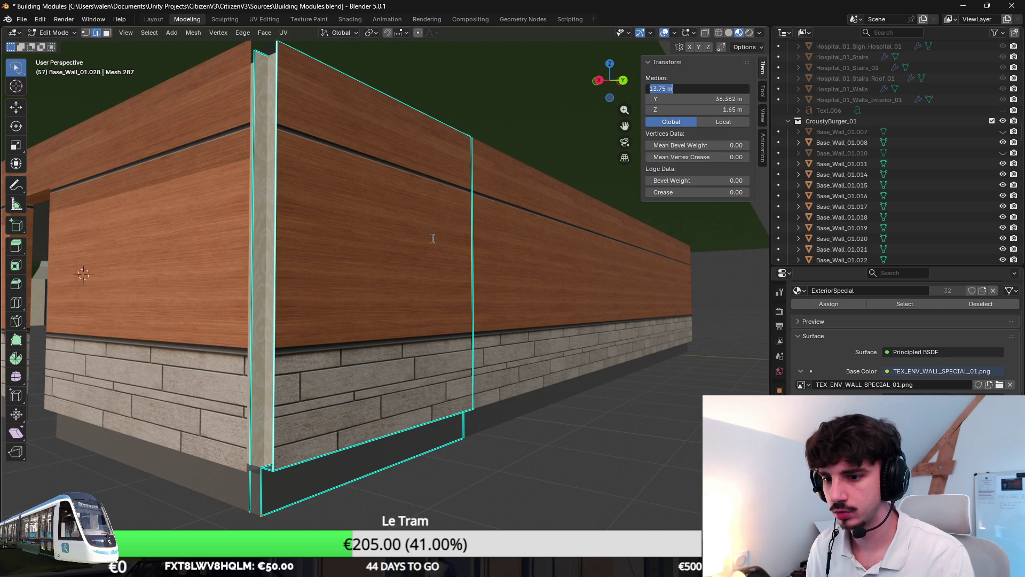
key("Return")
key("Tab")
left_click(236, 280)
key("Tab")
key("Tab")
left_click(332, 284)
key("Tab")
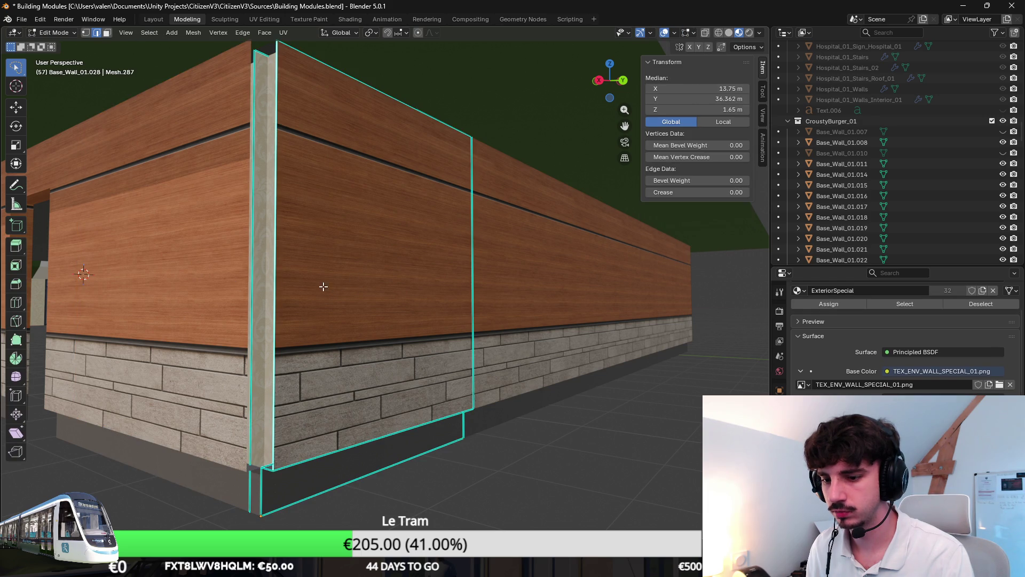
key("g")
key("y")
key("Escape")
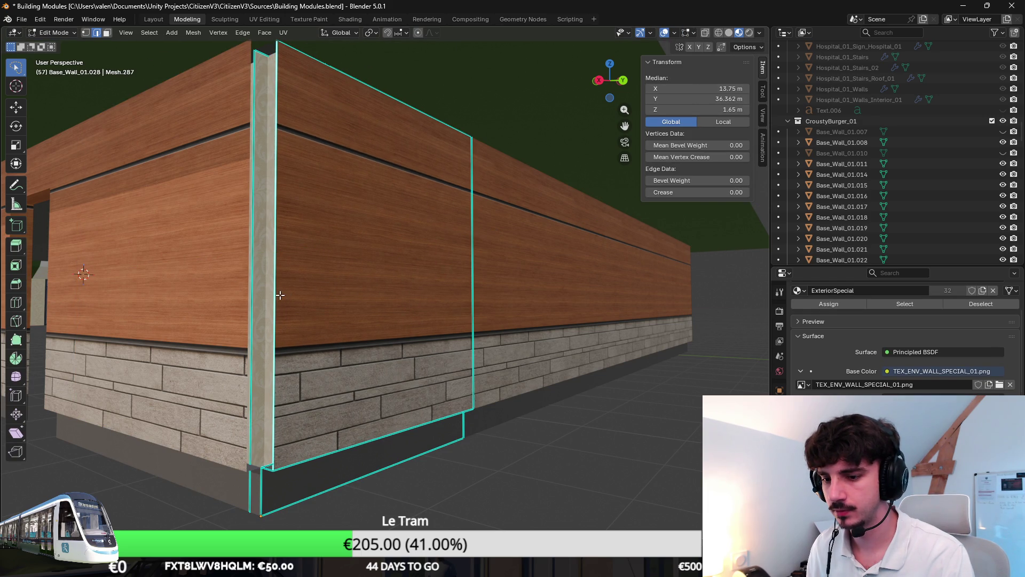
Step: Set Base_Wall_01.029's geometry Y position to 36.3625 m
key("Tab")
left_click(160, 257)
key("Tab")
key("Return")
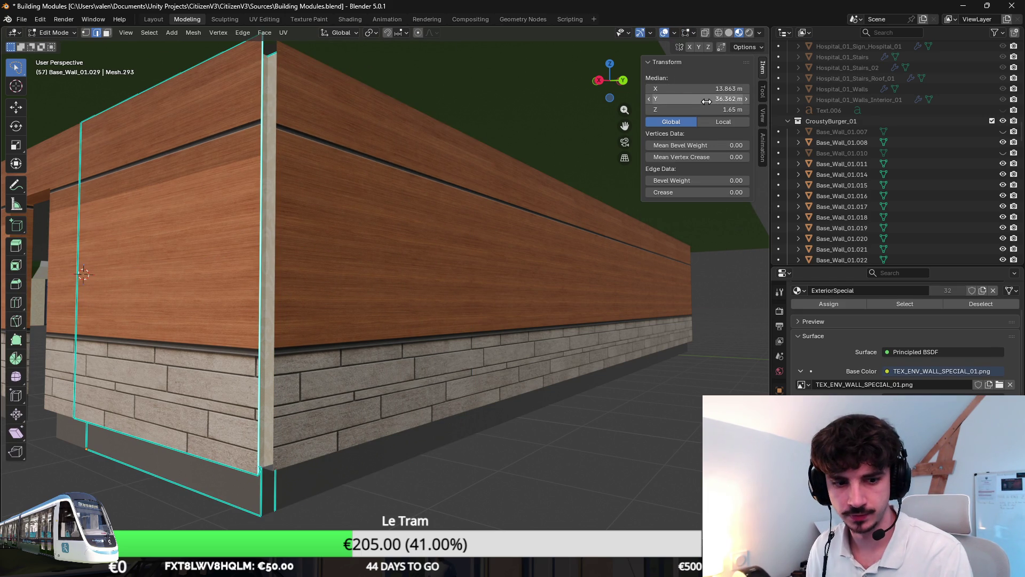
middle_click_drag(386, 235, 440, 222)
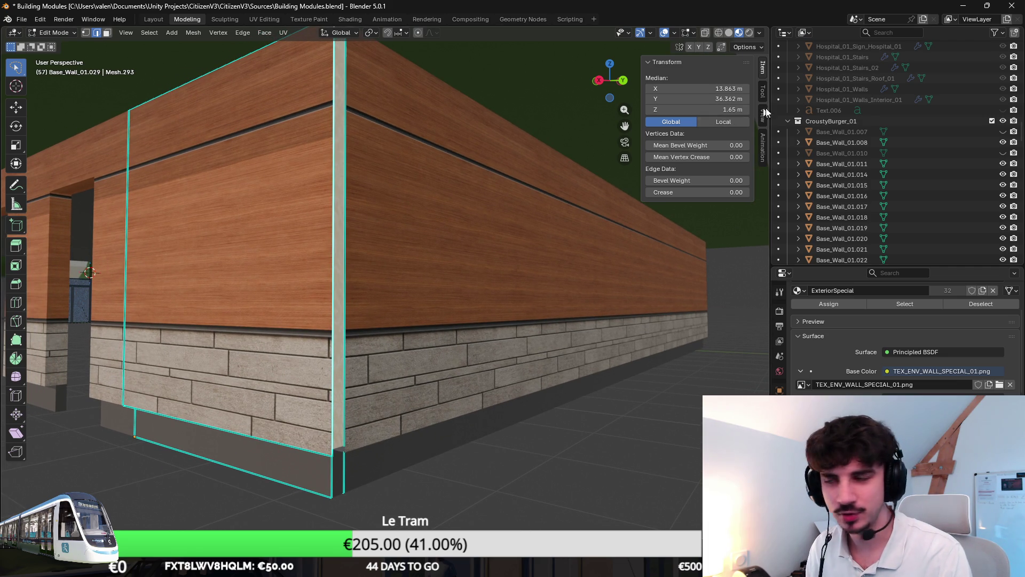
middle_click_drag(482, 202, 489, 203)
left_click(409, 222)
left_click(410, 222)
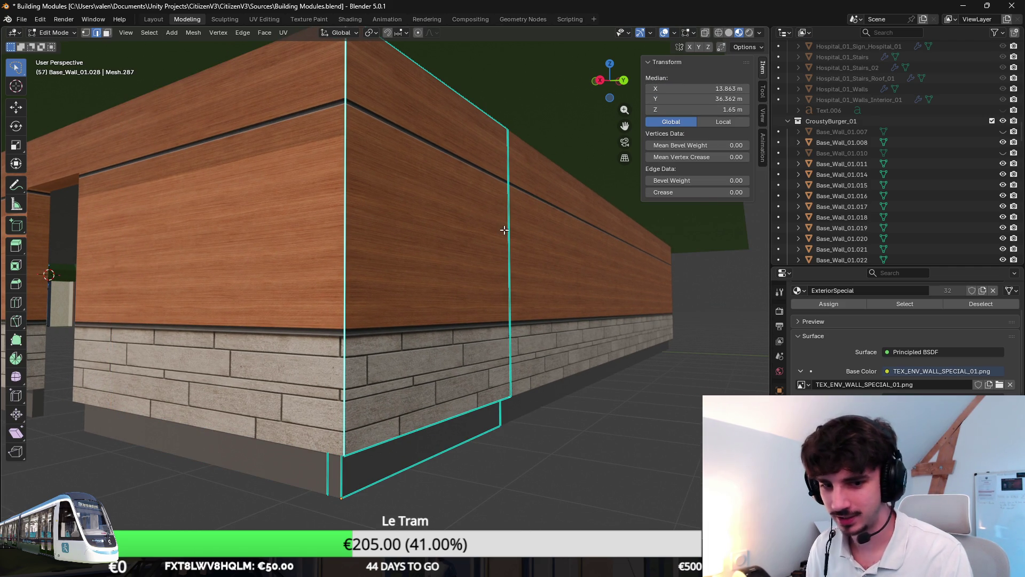
Step: Nudge Base_Wall_01.028's corner geometry slightly along X
middle_click_drag(500, 240, 502, 209)
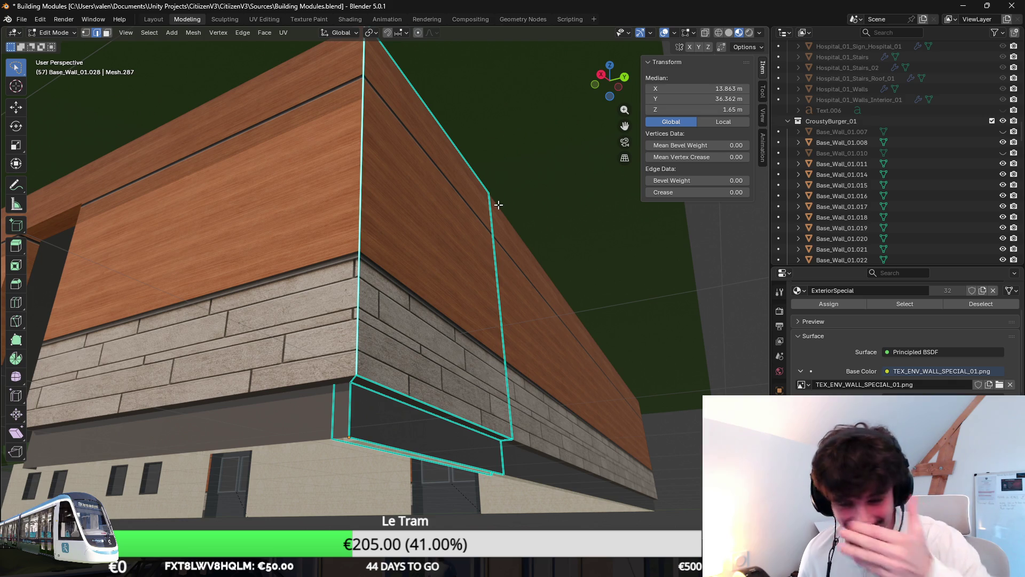
middle_click_drag(498, 204, 505, 182)
mouse_move(361, 336)
middle_mouse_down()
mouse_move(483, 316)
mouse_move(488, 298)
mouse_move(395, 194)
middle_mouse_up()
key("g")
key("y")
key("x")
left_click(457, 310)
key("Tab")
Step: Shift the horizontal beam Base_Wall_01.029's top edge about 0.051 m along Y
left_click(413, 191)
key("Tab")
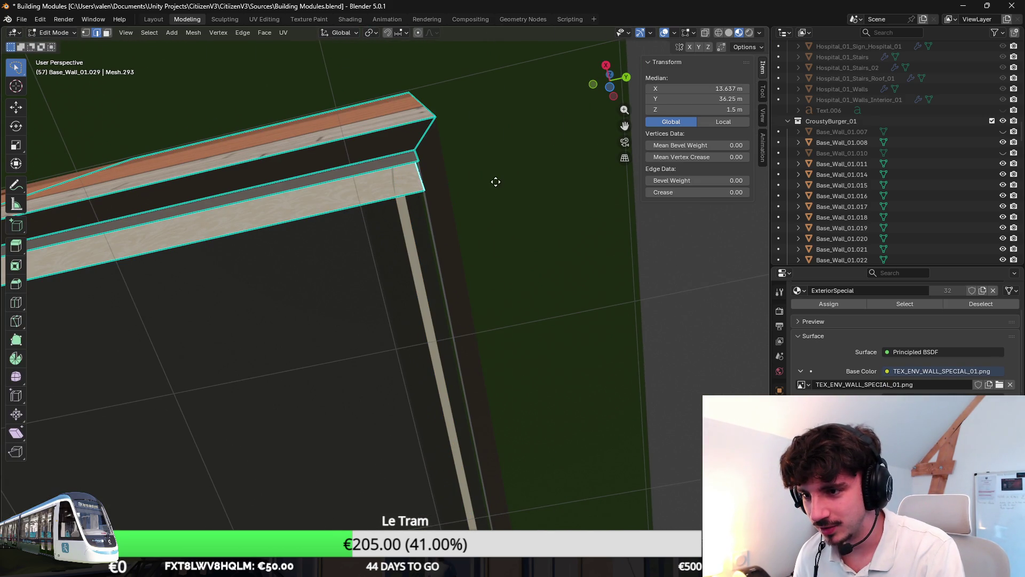
key("g")
key("y")
left_click(483, 186)
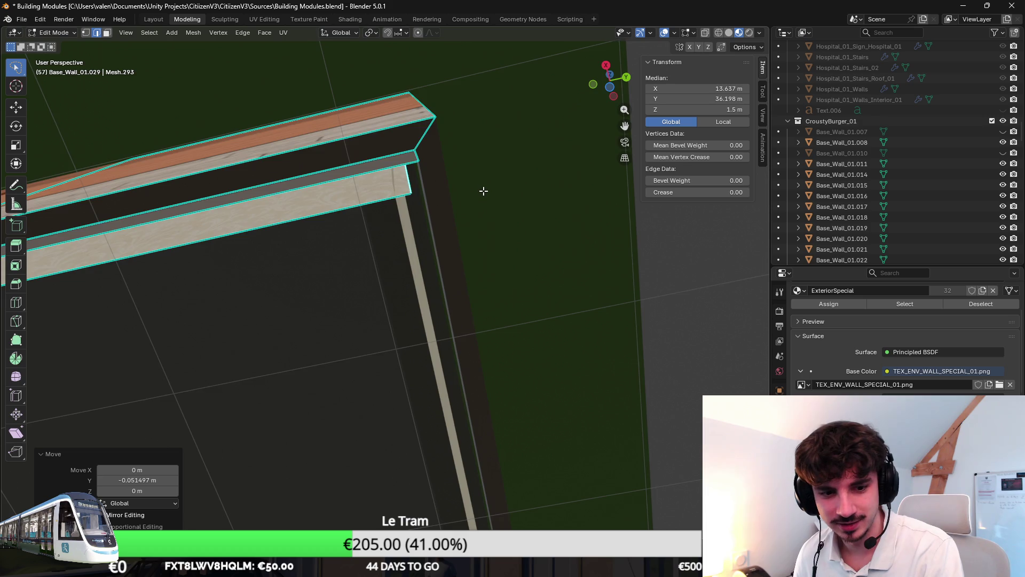
middle_click_drag(482, 190, 483, 194)
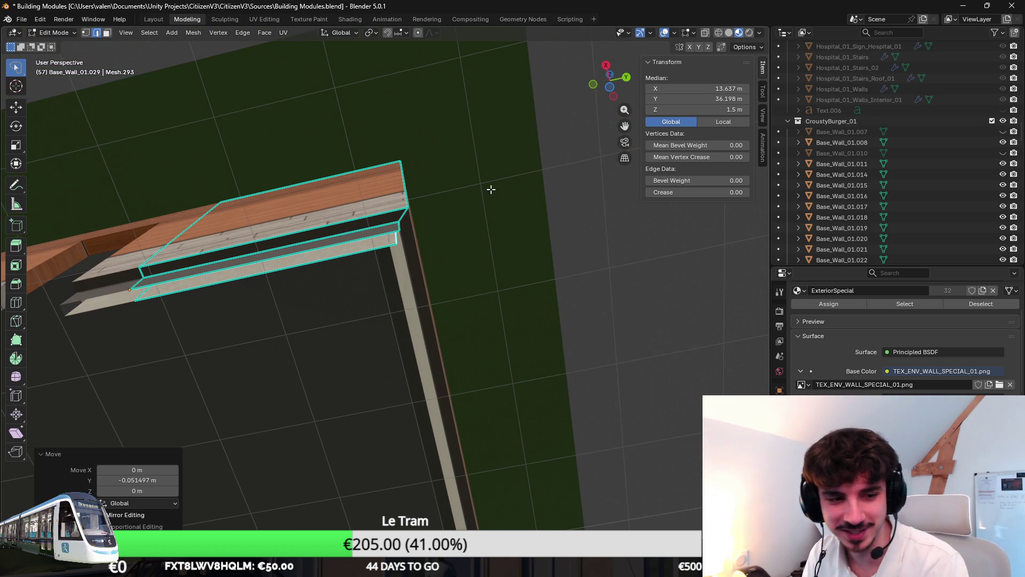
mouse_move(464, 242)
middle_mouse_down()
mouse_move(384, 299)
mouse_move(313, 320)
mouse_move(380, 274)
mouse_move(333, 268)
mouse_move(374, 309)
mouse_move(360, 302)
mouse_move(383, 300)
mouse_move(341, 305)
mouse_move(334, 293)
mouse_move(510, 395)
mouse_move(408, 337)
mouse_move(481, 357)
mouse_move(383, 379)
mouse_move(467, 349)
middle_mouse_up()
scroll(366, 313, "down", 3)
key("Tab")
Step: Select wall pieces Base_Wall_01.043 and Base_Wall_01.047, then save the building file
left_click(374, 308)
left_click(291, 304)
key("ctrl+s")
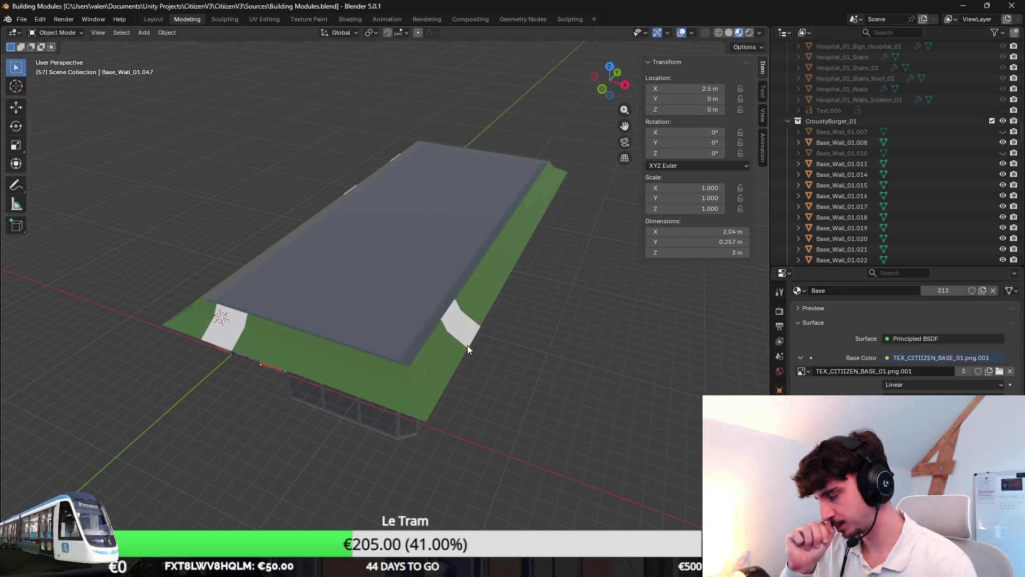
Step: Orbit to the building's left side, select Base_Wall_01.011 and enter its Edit Mode
mouse_move(473, 344)
middle_mouse_down()
mouse_move(426, 294)
mouse_move(468, 256)
middle_mouse_up()
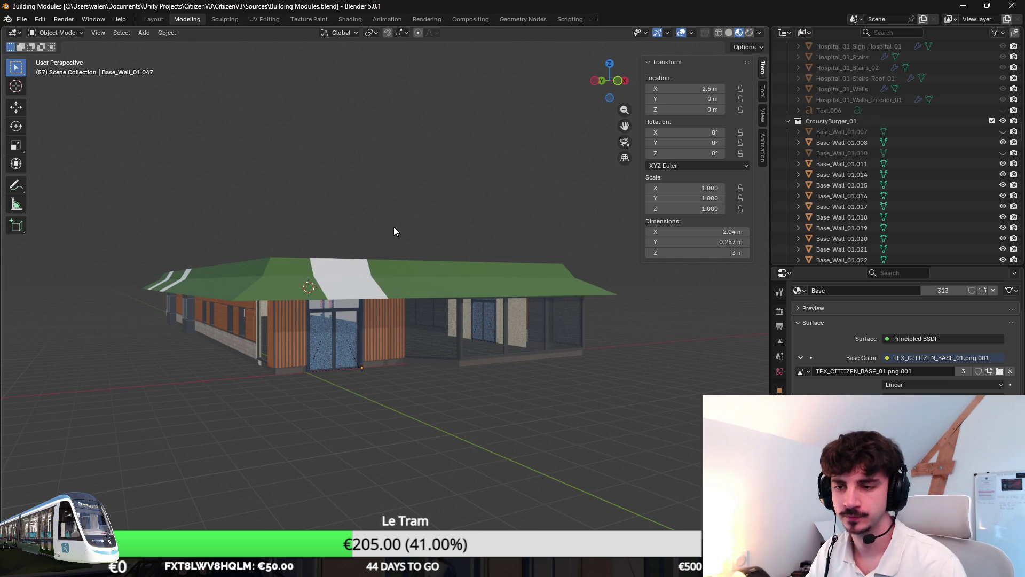
mouse_move(386, 213)
middle_mouse_down()
mouse_move(406, 215)
mouse_move(391, 213)
mouse_move(407, 264)
mouse_move(415, 237)
mouse_move(414, 249)
mouse_move(498, 265)
mouse_move(425, 243)
middle_mouse_up()
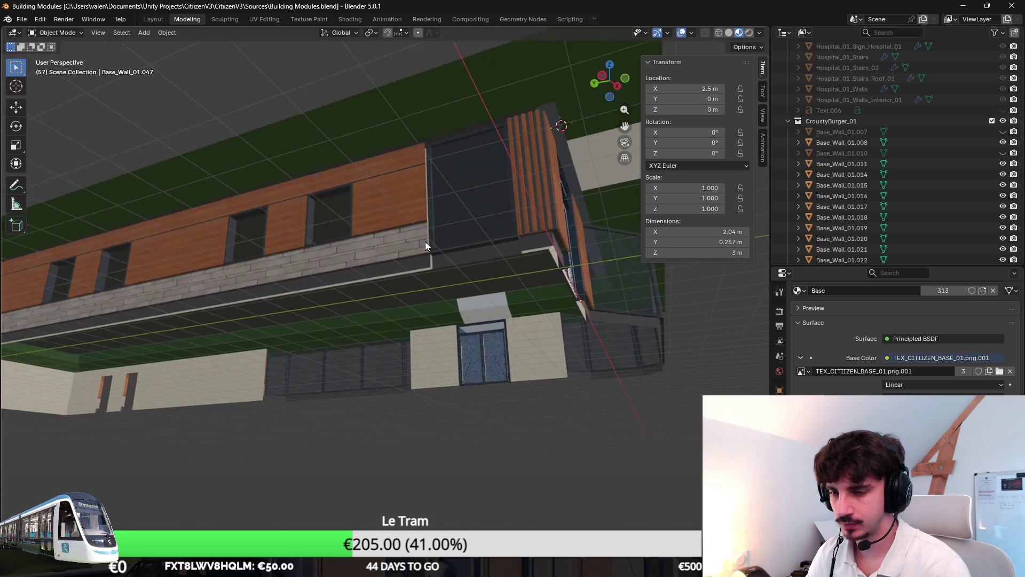
left_click(425, 246)
scroll(449, 248, "up", 10)
key("Tab")
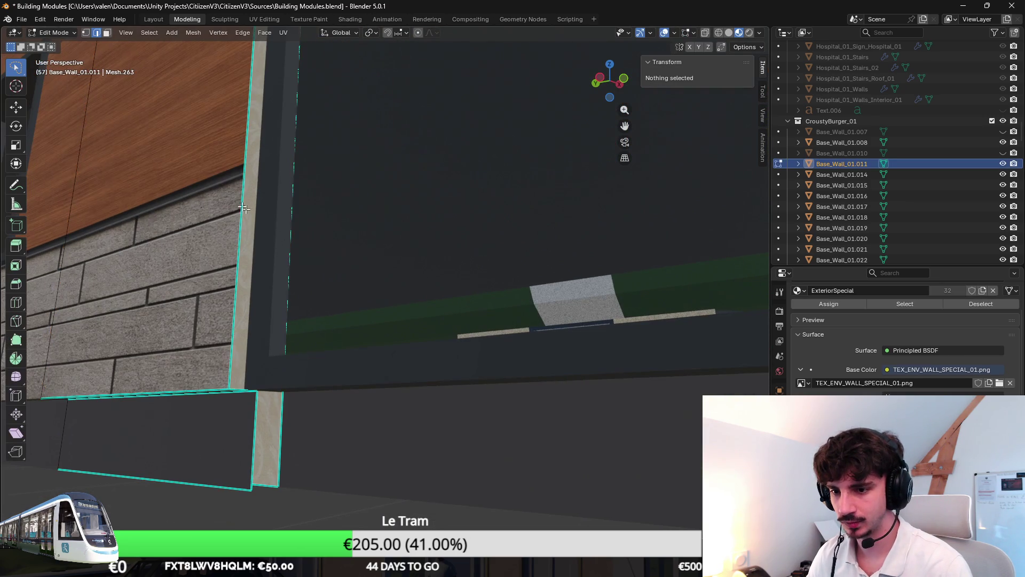
Step: Add a horizontal loop cut across Base_Wall_01.011 and move it to 0.3 m height
left_click(226, 244)
scroll(275, 284, "down", 4)
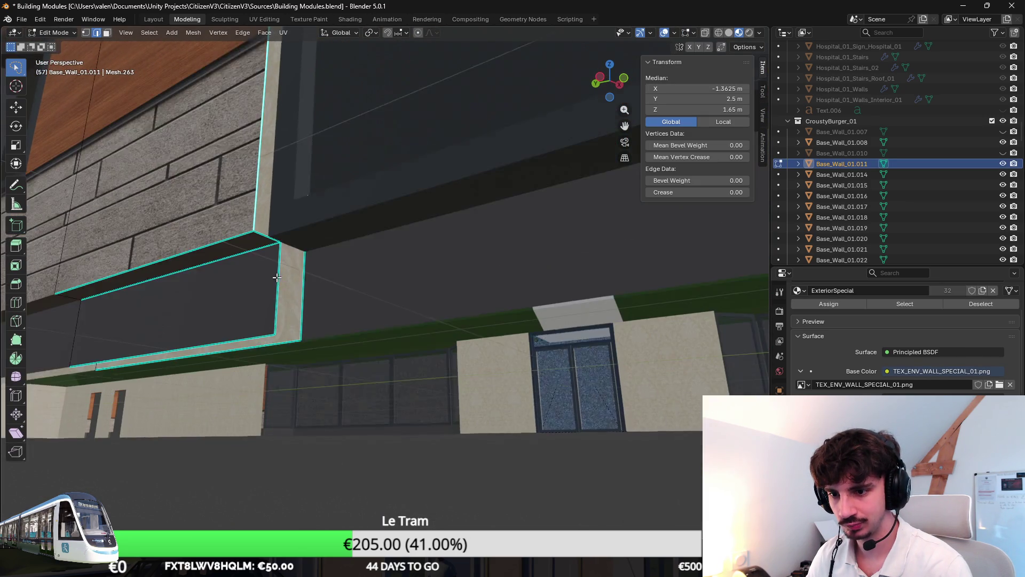
key("ctrl+r")
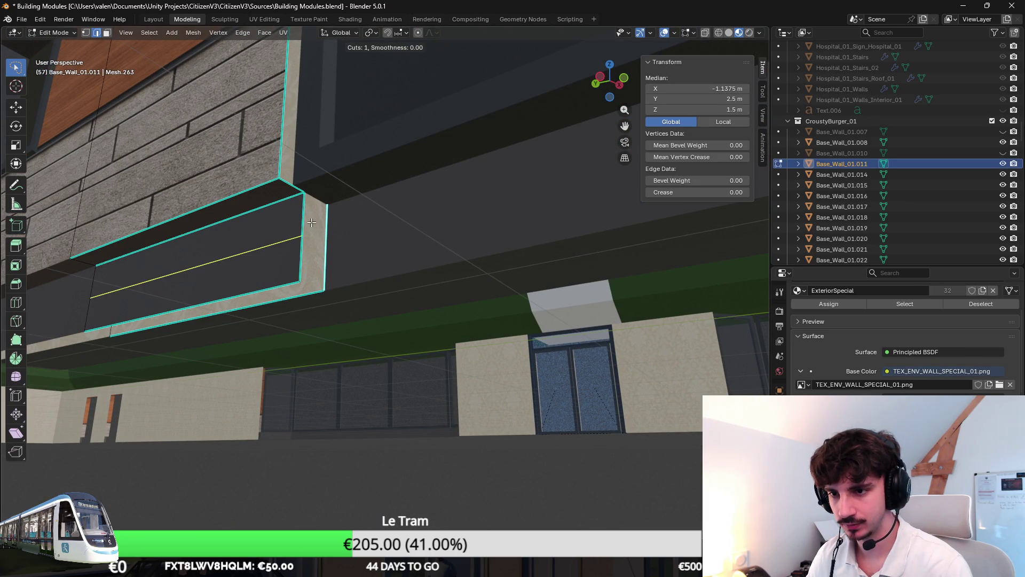
mouse_move(315, 244)
middle_mouse_down()
mouse_move(224, 235)
mouse_move(206, 252)
mouse_move(322, 351)
middle_mouse_up()
key("ctrl+r")
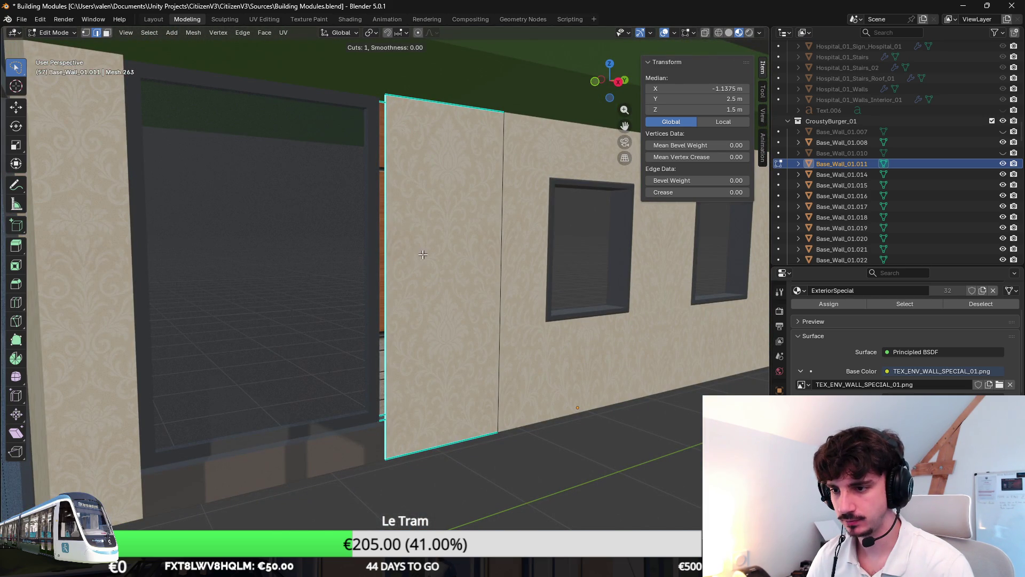
left_click(452, 285)
right_click(393, 292)
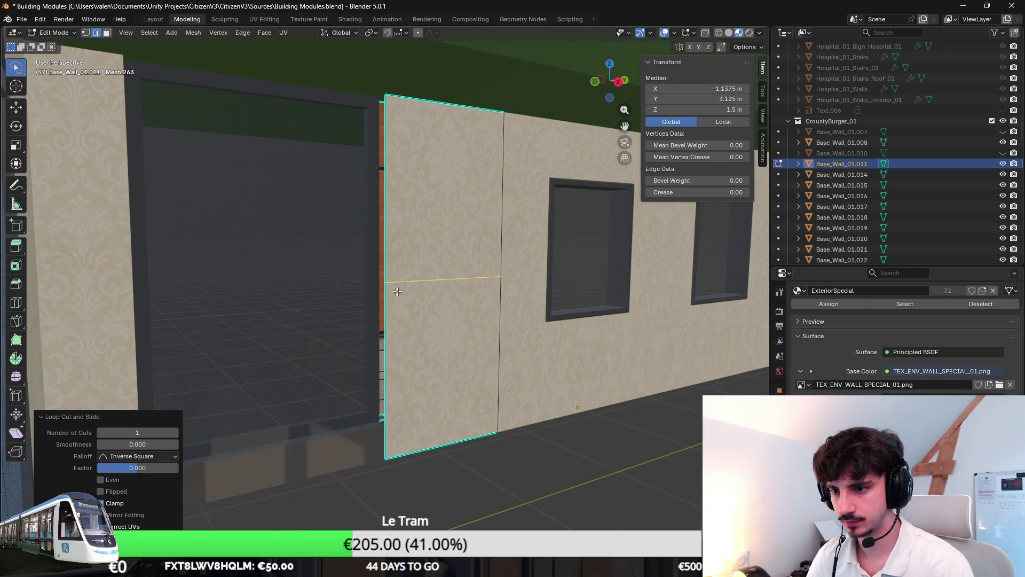
type("0.3")
key("Return")
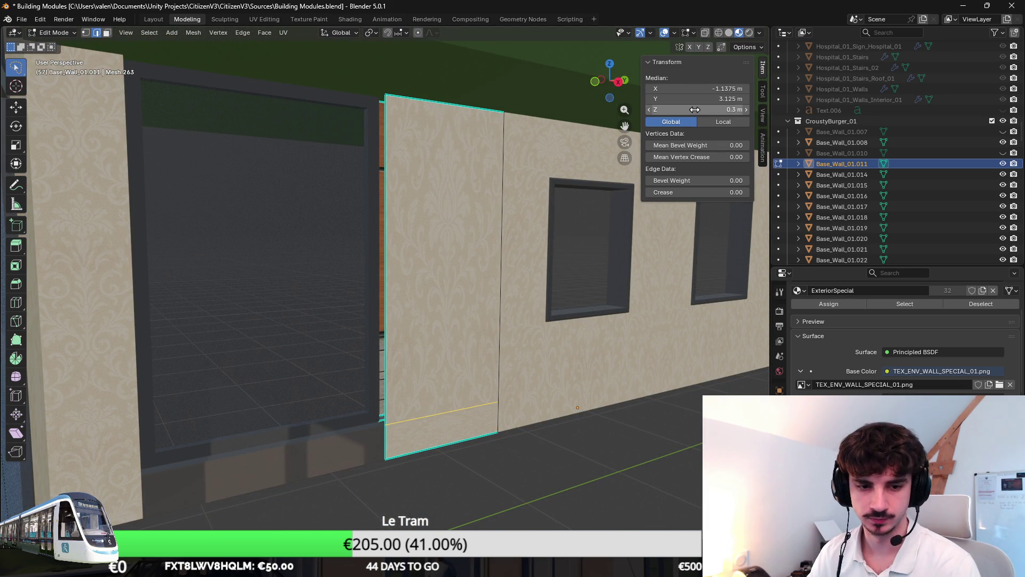
Step: Assign the Base material to the wall's narrow side face
middle_click_drag(590, 270, 537, 229, "shift")
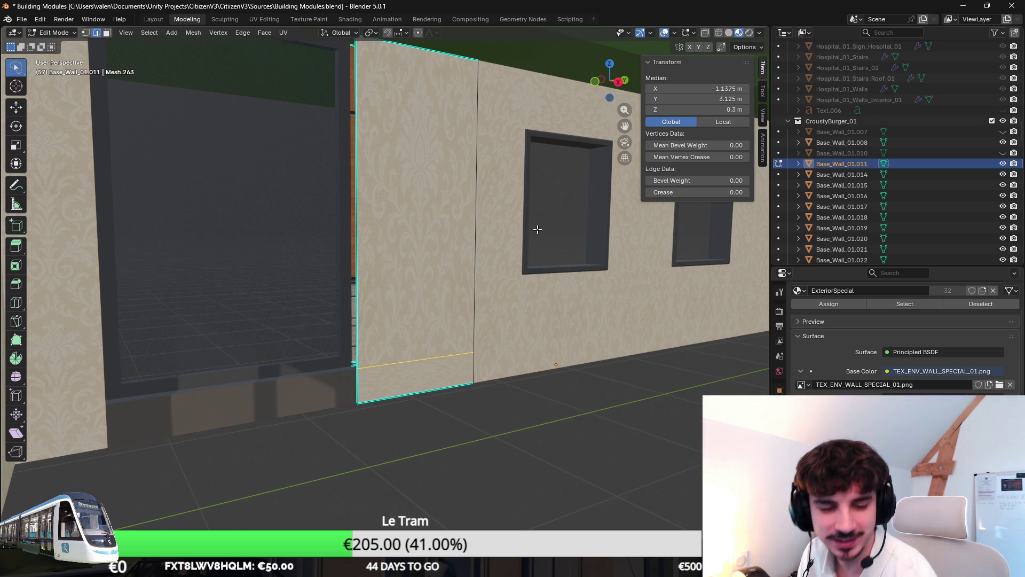
mouse_move(536, 229)
middle_mouse_down()
mouse_move(377, 334)
mouse_move(427, 338)
middle_mouse_up()
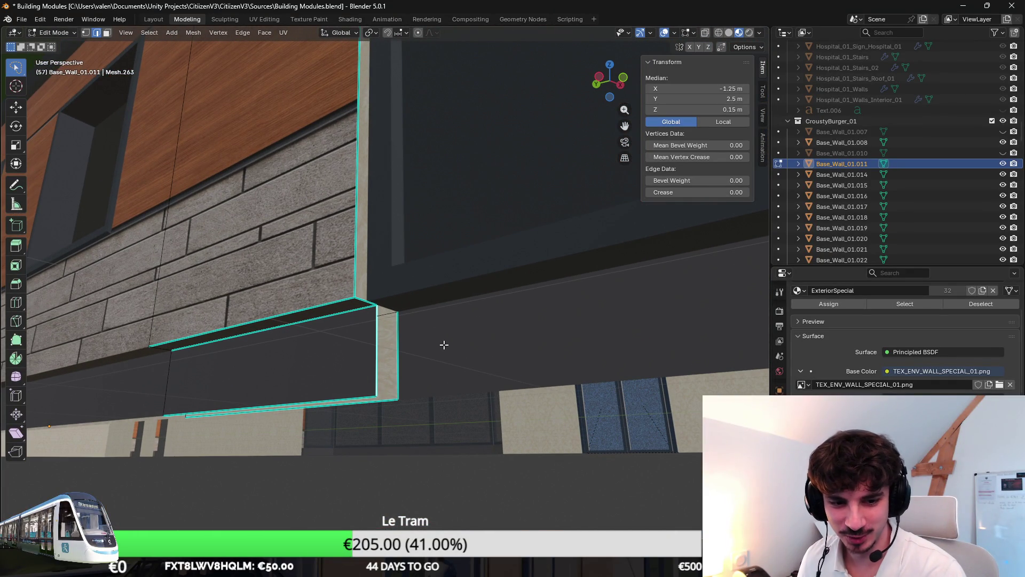
left_click(399, 341, "alt")
scroll(813, 309, "up", 5)
left_click(844, 333)
left_click(828, 389)
Step: In the UV Editing workspace, scale the selected face's UVs to 0.1 and reposition them on the atlas
left_click(264, 19)
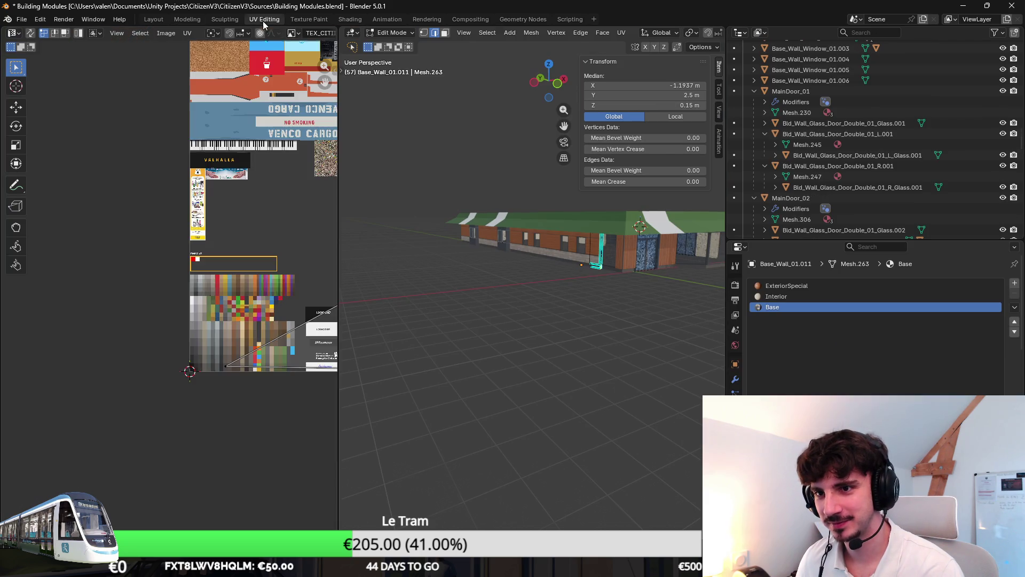
type("s0.1")
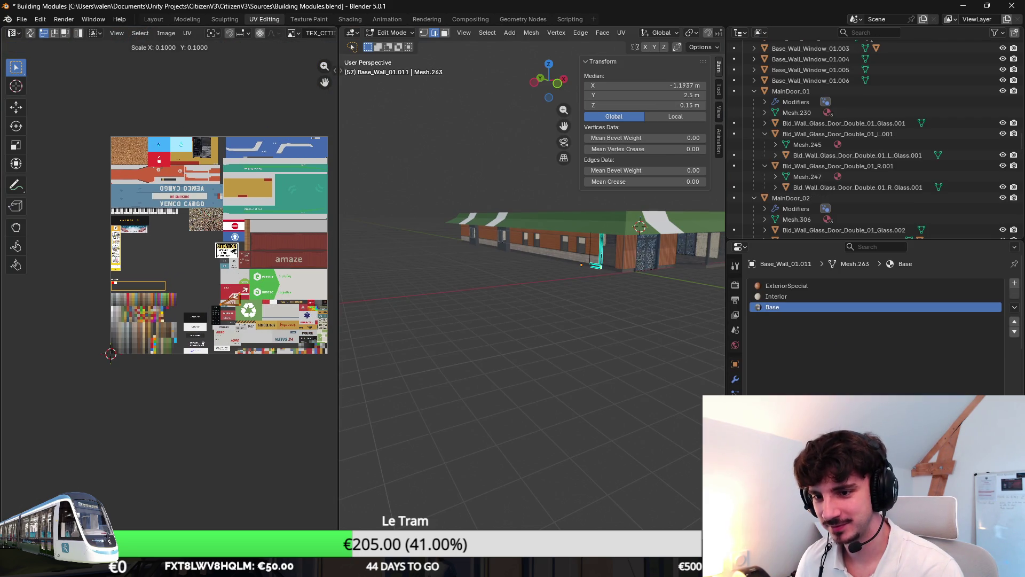
key("Return")
key("KP_Decimal")
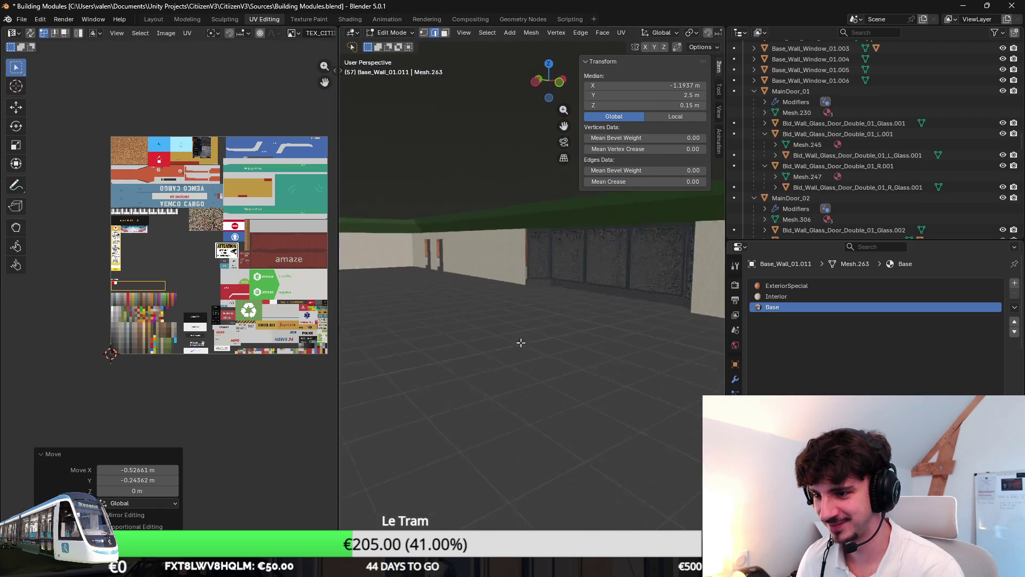
scroll(514, 347, "down", 5)
key("KP_Decimal")
Step: Select both wall end faces in face mode and move their UVs to a new atlas spot
key("alt+a")
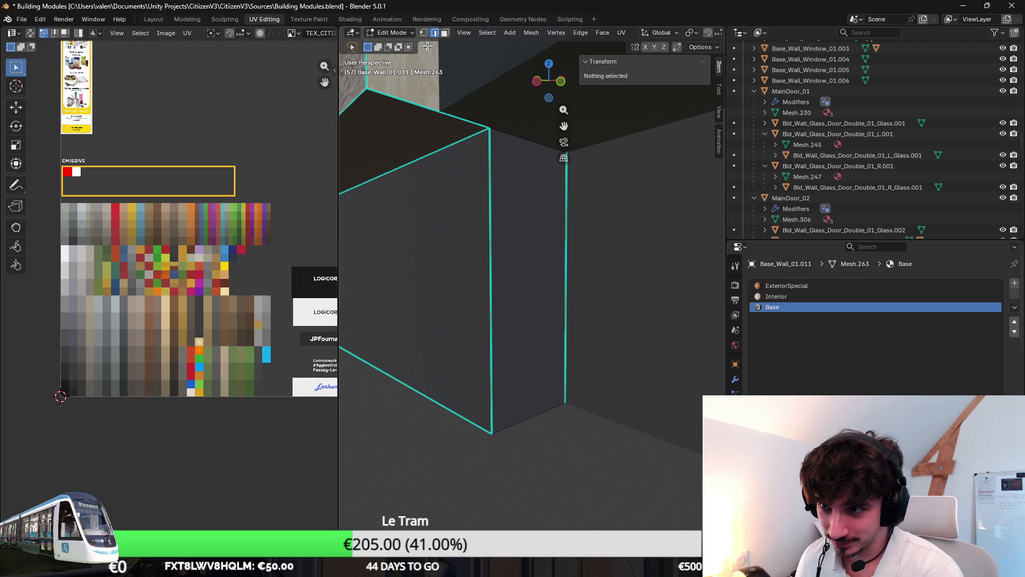
left_click(444, 35)
left_click(411, 288)
left_click(513, 302)
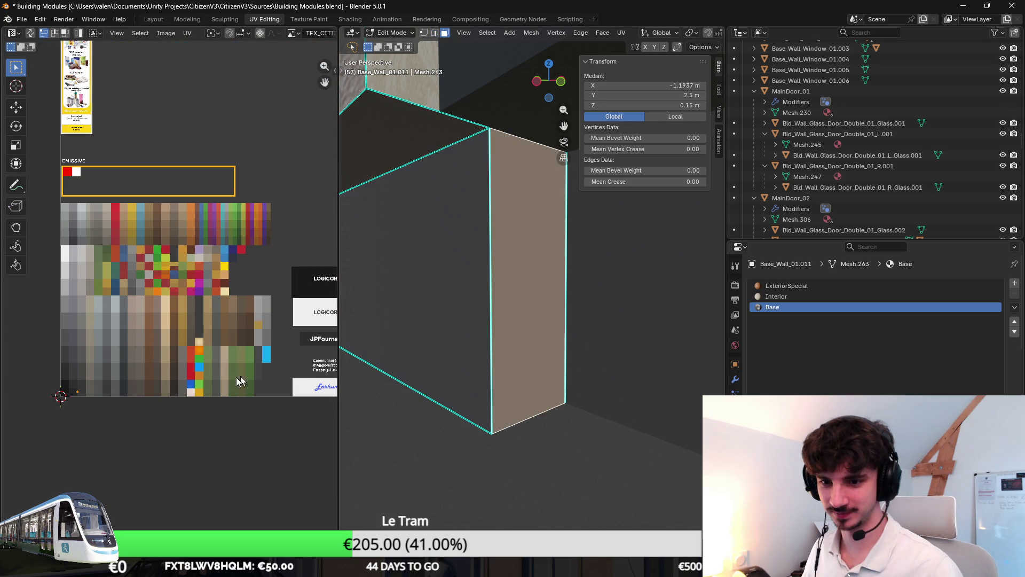
key("g")
left_click(235, 374)
left_click(406, 316)
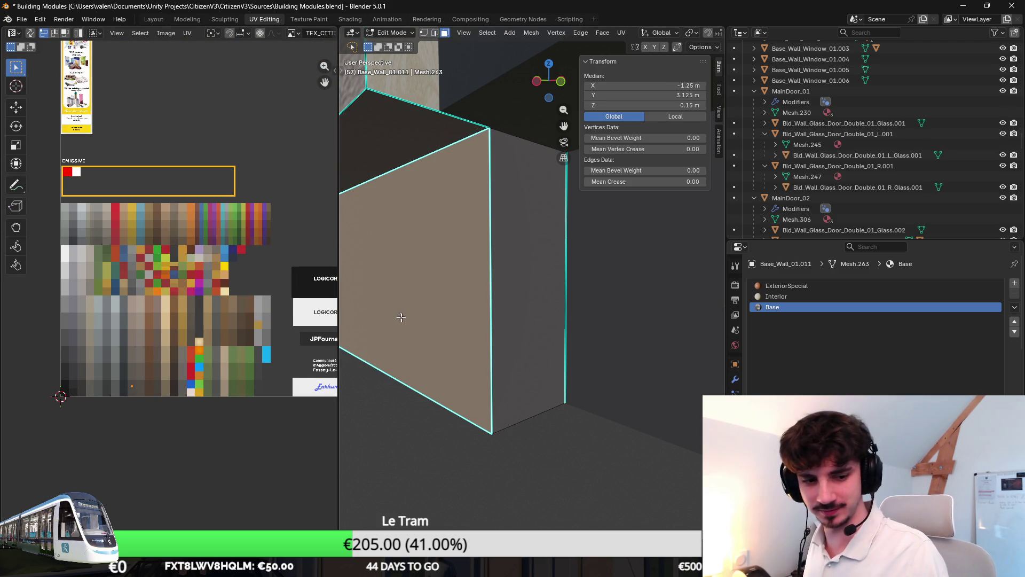
key("Tab")
Step: Inspect the wall from several angles, selecting its bottom face and left corner edge
scroll(459, 272, "up", 3)
mouse_move(462, 281)
middle_mouse_down()
mouse_move(574, 315)
mouse_move(435, 166)
middle_mouse_up()
key("Tab")
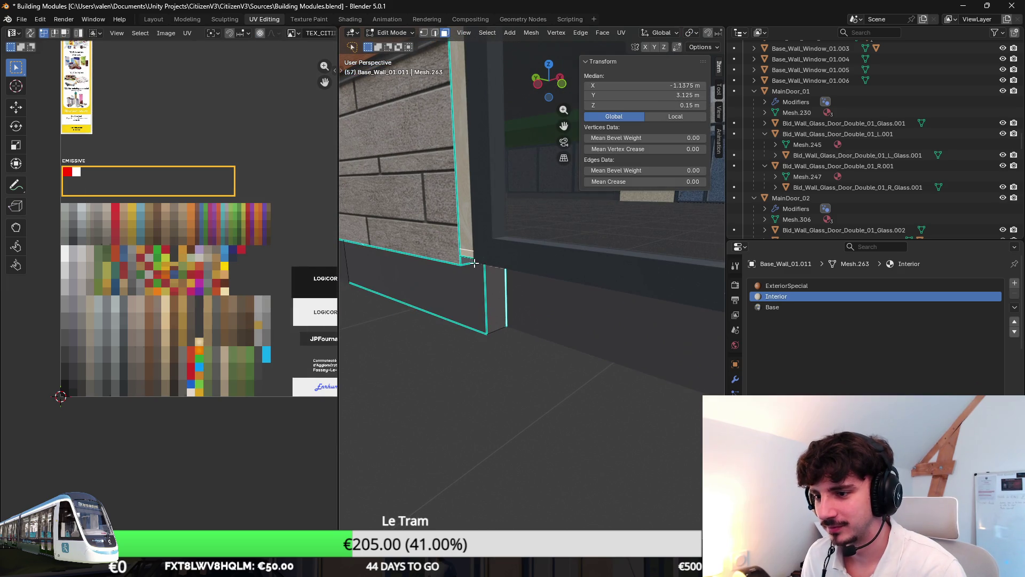
left_click(454, 289)
key("Tab")
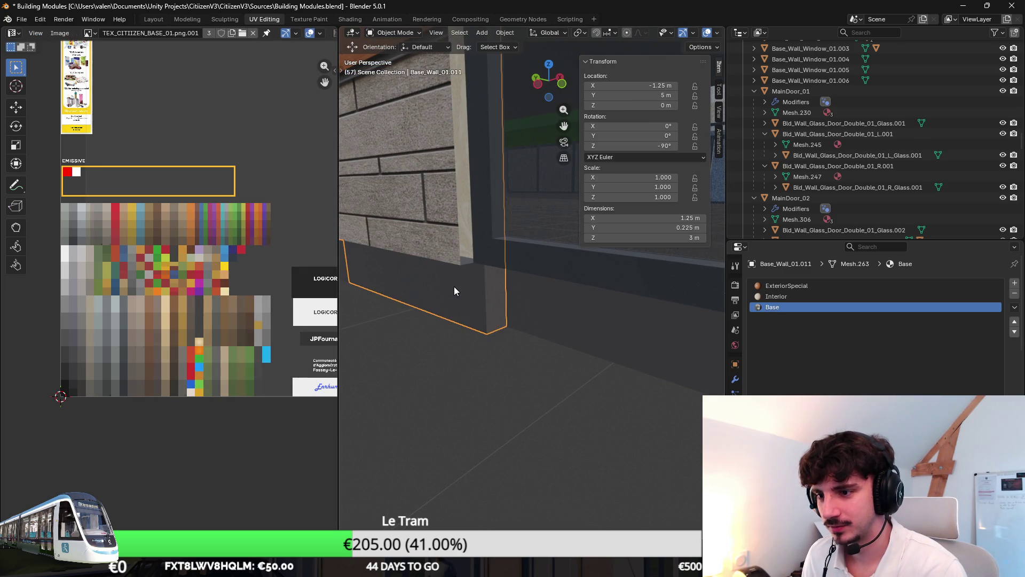
mouse_move(460, 282)
middle_mouse_down()
mouse_move(539, 278)
mouse_move(441, 317)
mouse_move(563, 243)
middle_mouse_up()
key("Tab")
left_click(467, 239, "shift")
mouse_move(468, 238)
middle_mouse_down()
mouse_move(504, 245)
mouse_move(514, 343)
mouse_move(531, 314)
mouse_move(457, 295)
mouse_move(480, 309)
mouse_move(507, 304)
middle_mouse_up()
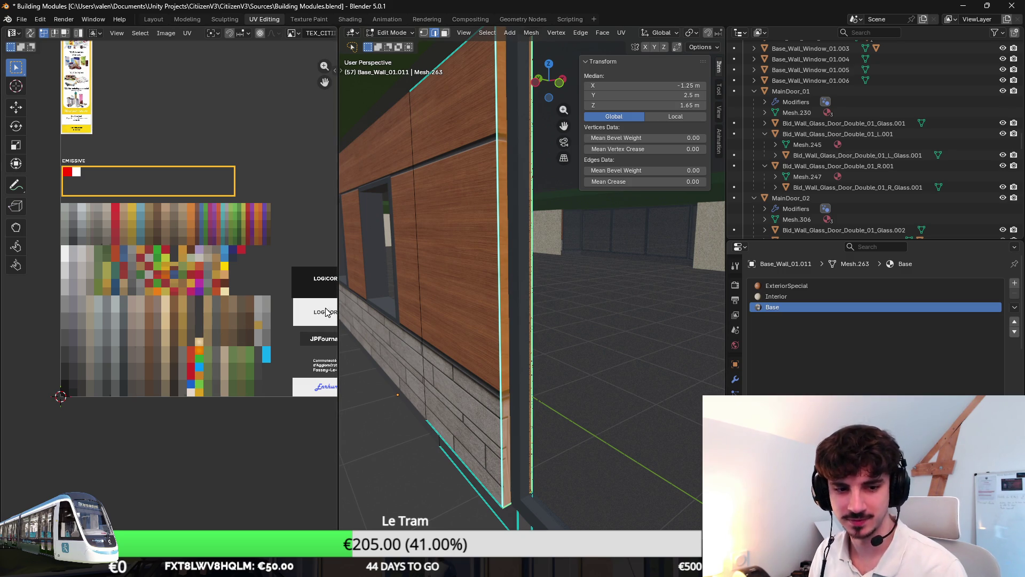
Step: Collapse the edge face's UVs to zero scale and drop them on a flat colour swatch
key("g")
left_click(206, 321)
scroll(206, 320, "down", 4)
key("s")
key("0")
key("Return")
key("g")
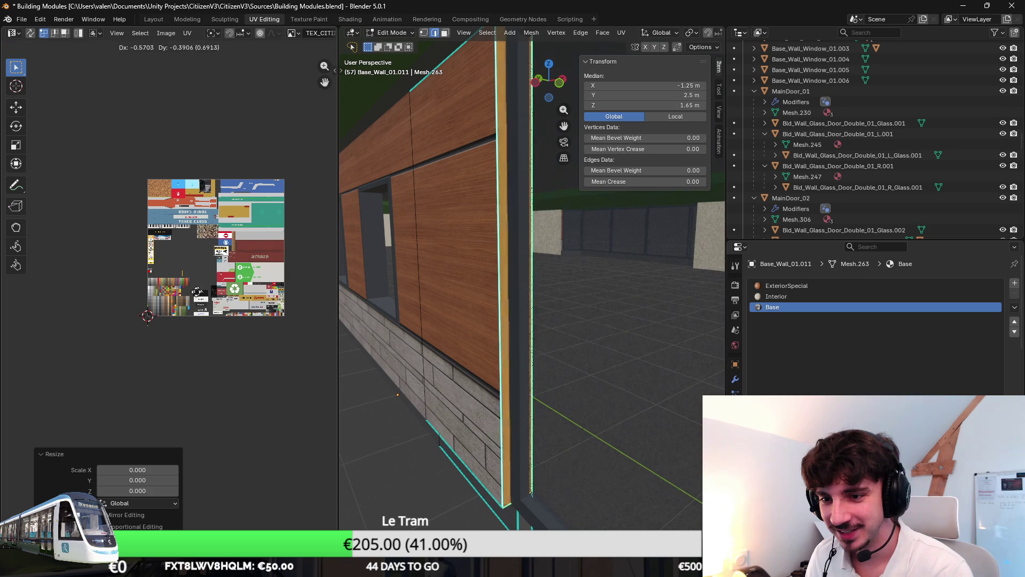
left_click(219, 279)
Step: Select the wall's lower edge and pan the UV atlas to the colour grid, undoing a stray change
scroll(219, 279, "up", 3)
middle_click_drag(480, 321, 576, 403)
scroll(561, 305, "up", 4)
left_click(518, 382)
scroll(222, 312, "up", 5)
middle_click_drag(239, 282, 212, 302)
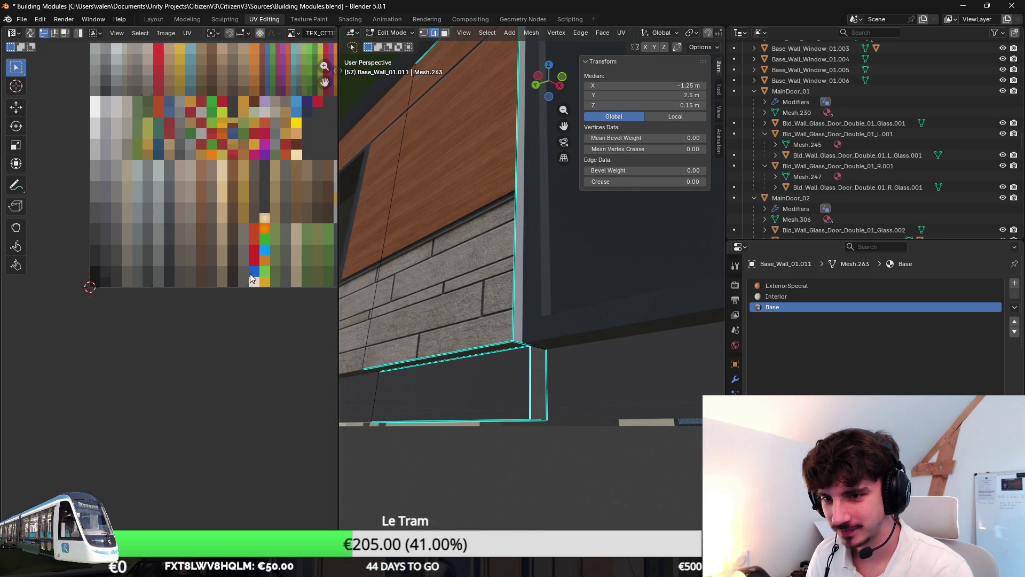
key("ctrl+z")
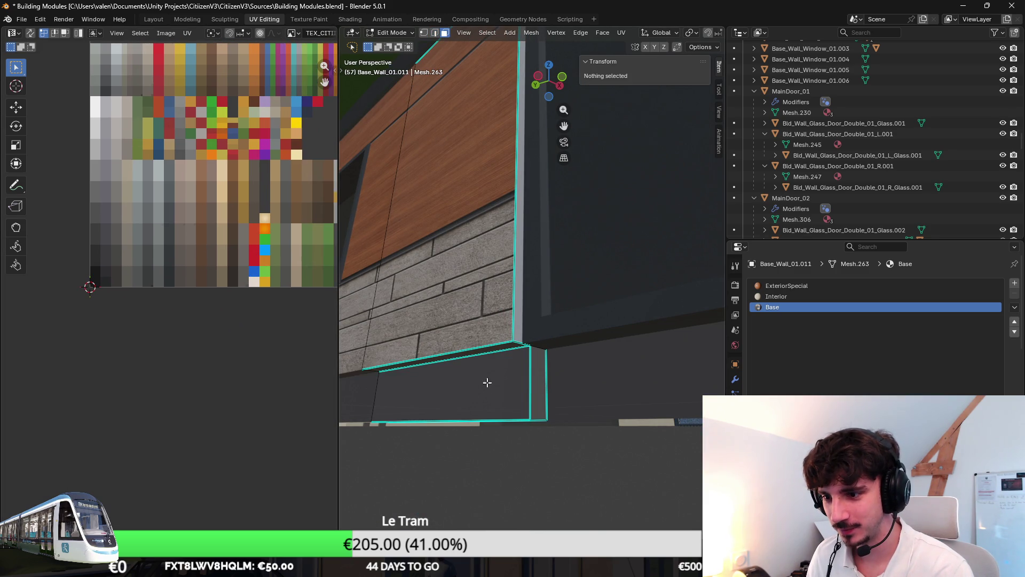
key("ctrl+z")
key("ctrl+shift+z")
key("ctrl+shift+z")
scroll(261, 264, "down", 5)
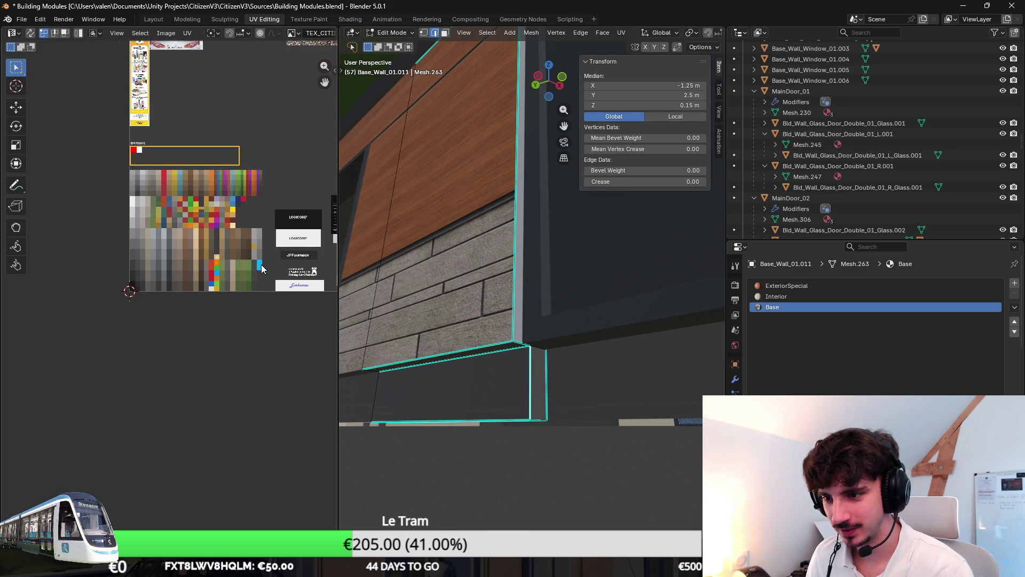
scroll(244, 254, "down", 2)
scroll(243, 254, "up", 2)
Step: Place the small side face's UVs on a tan swatch, then select the next small side face
left_click(515, 191)
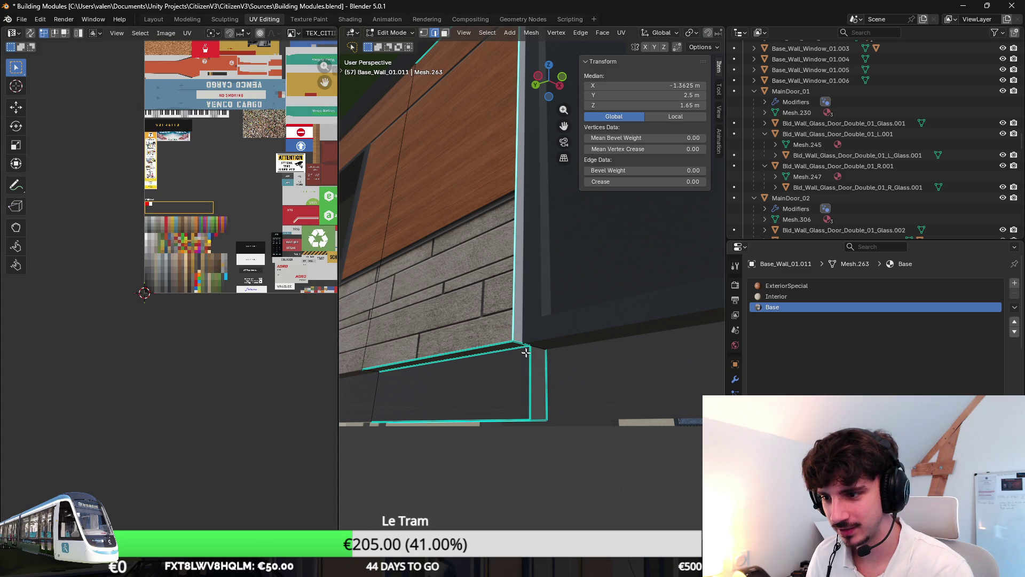
key("3")
left_click(515, 190)
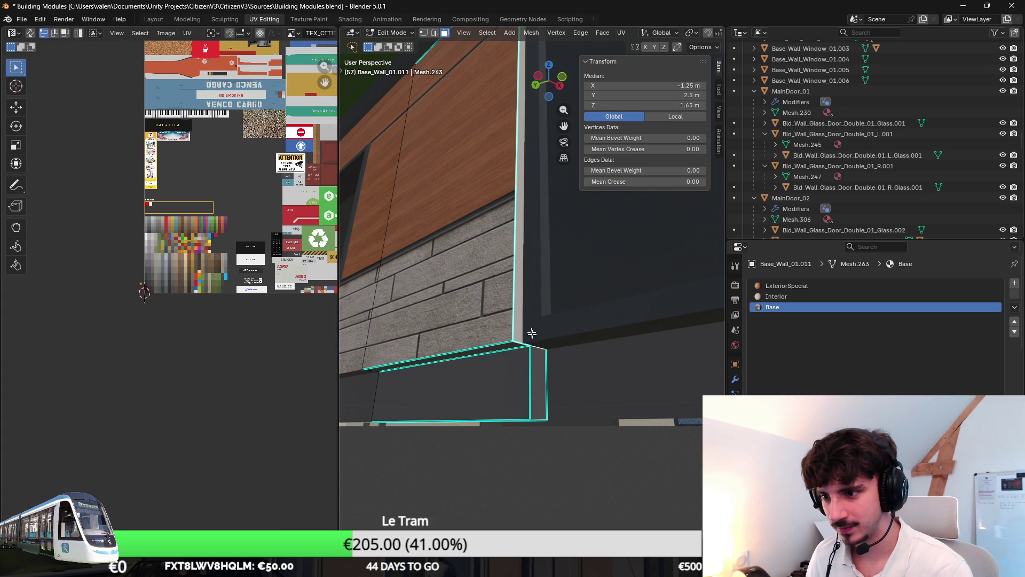
scroll(188, 290, "up", 5)
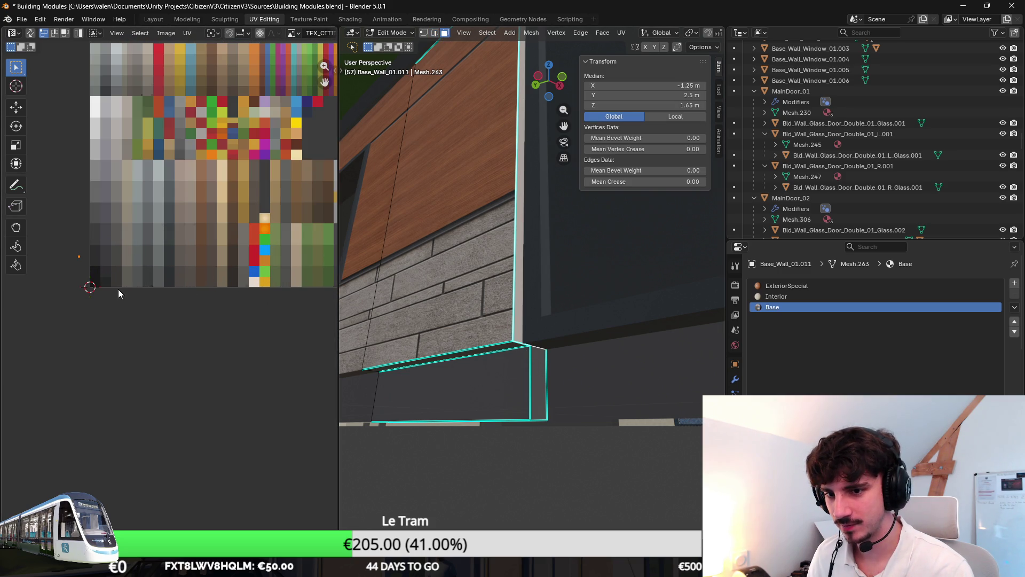
key("g")
left_click(190, 305)
left_click(538, 367)
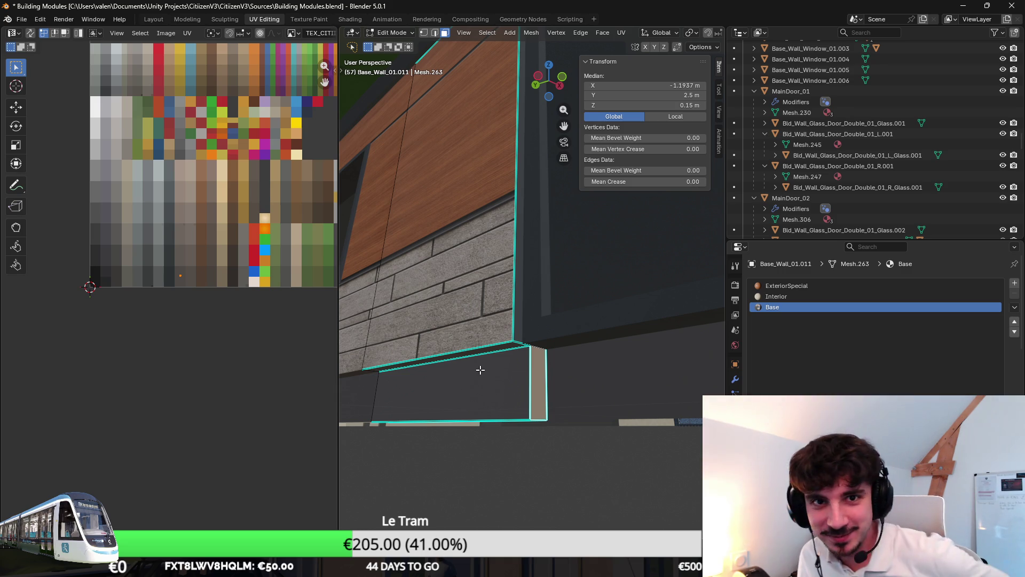
Step: Back in Object Mode, orbit around the building checking Base_Wall_01.015, Cube.031 and Base_Wall_01.011
mouse_move(479, 366)
middle_mouse_down()
mouse_move(522, 359)
mouse_move(521, 347)
mouse_move(540, 446)
middle_mouse_up()
key("Tab")
scroll(540, 446, "up", 5)
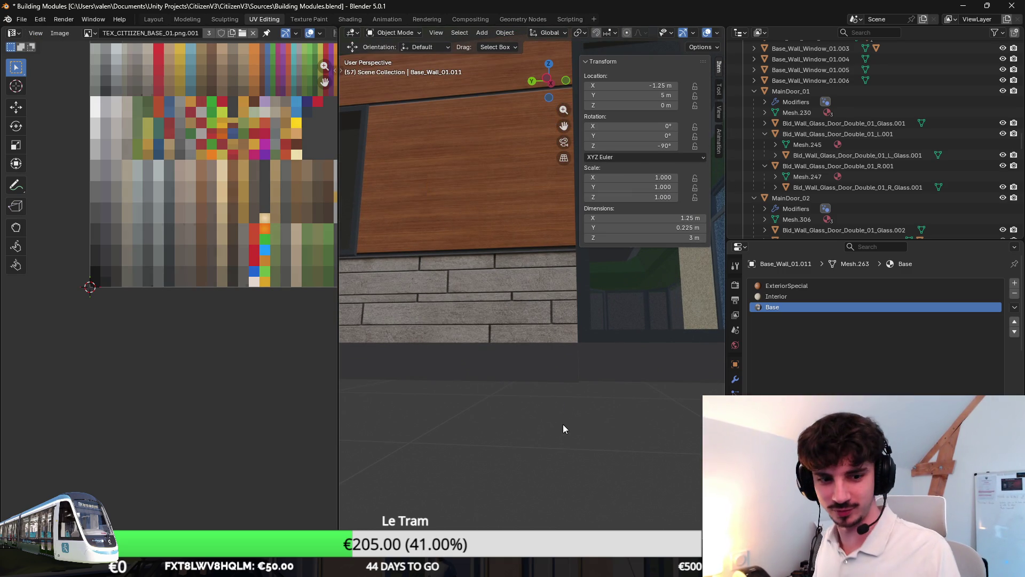
mouse_move(565, 373)
middle_mouse_down()
mouse_move(510, 374)
mouse_move(580, 363)
mouse_move(557, 319)
middle_mouse_up()
left_click(506, 338)
left_click(497, 443)
mouse_move(540, 451)
middle_mouse_down()
mouse_move(562, 476)
mouse_move(553, 439)
middle_mouse_up()
left_click(520, 368)
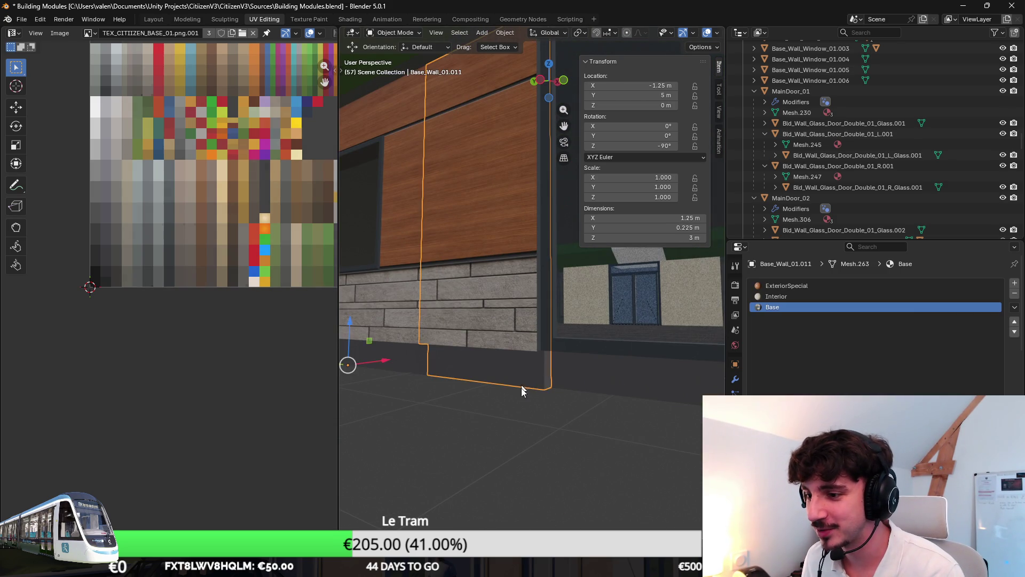
mouse_move(454, 383)
middle_mouse_down()
mouse_move(495, 352)
mouse_move(513, 361)
mouse_move(628, 479)
middle_mouse_up()
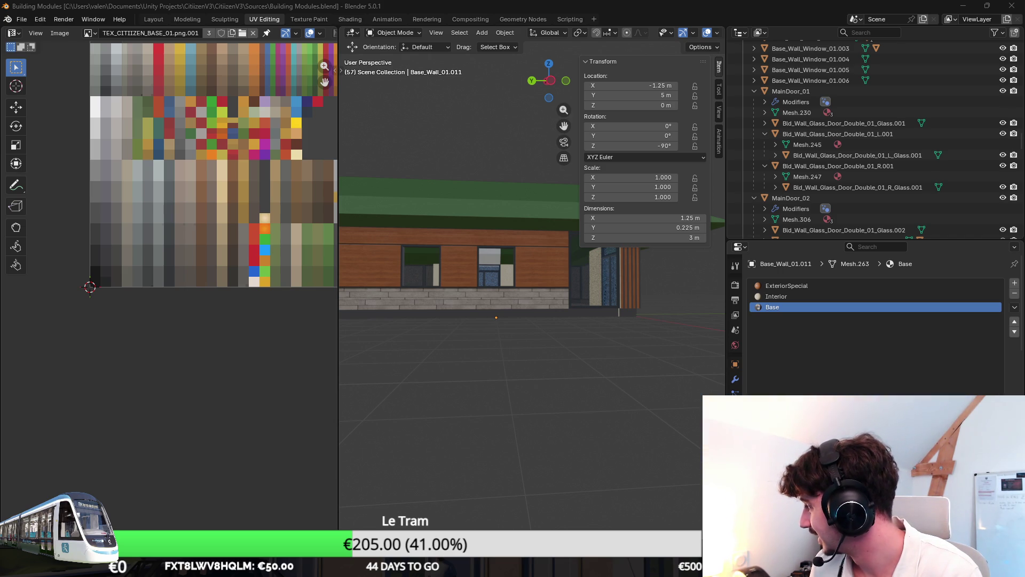
middle_click_drag(533, 235, 566, 238)
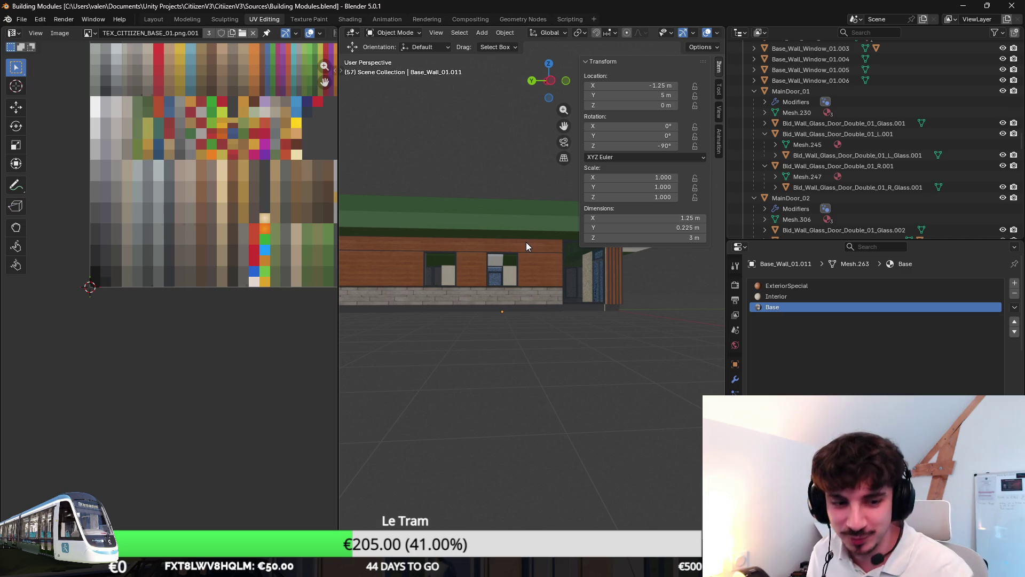
mouse_move(495, 222)
middle_mouse_down()
mouse_move(487, 252)
mouse_move(575, 272)
mouse_move(505, 284)
mouse_move(552, 293)
mouse_move(540, 288)
mouse_move(542, 184)
mouse_move(529, 237)
middle_mouse_up()
left_click(541, 184)
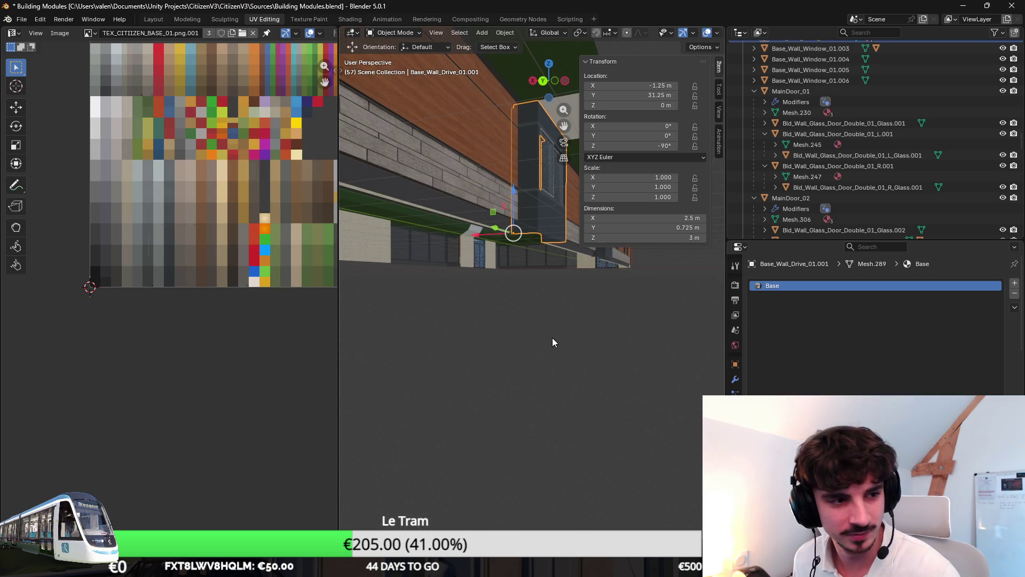
scroll(552, 334, "up", 5)
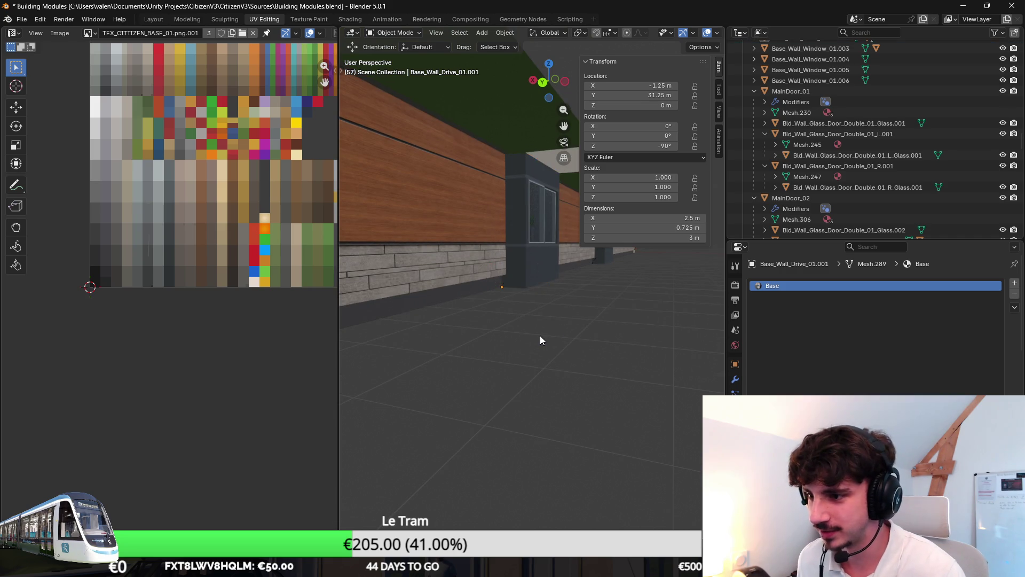
scroll(536, 311, "down", 2)
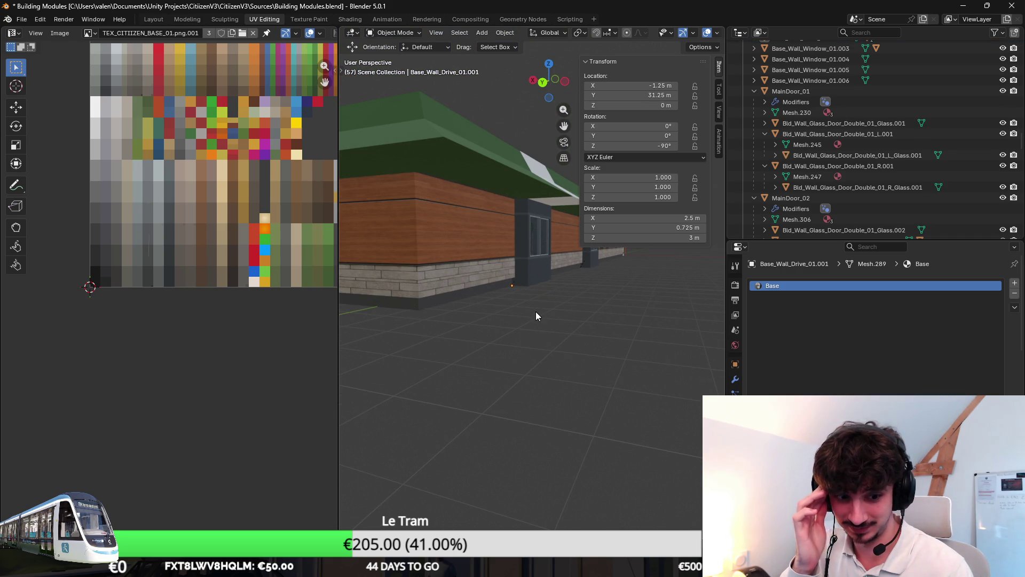
scroll(543, 338, "up", 2)
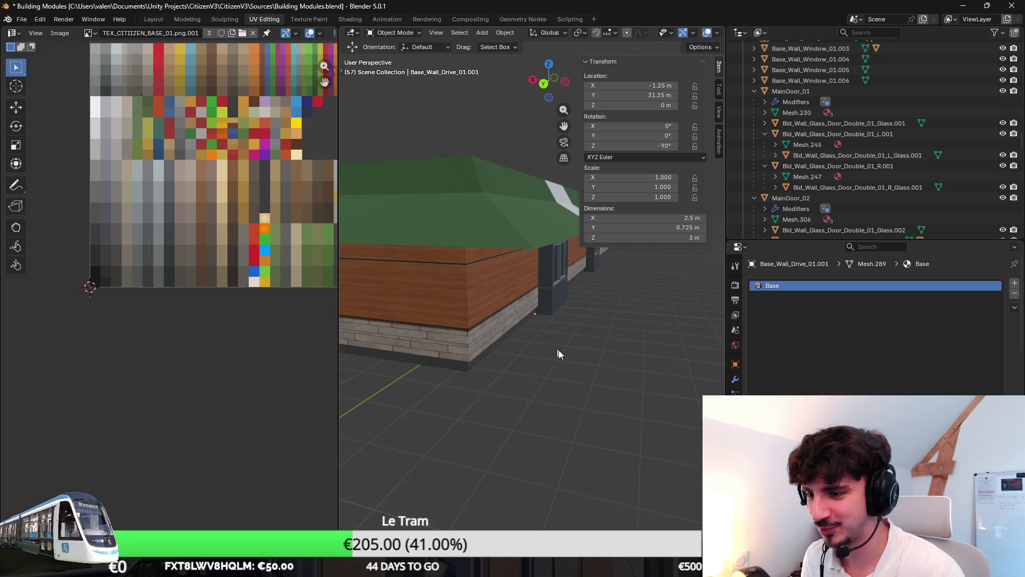
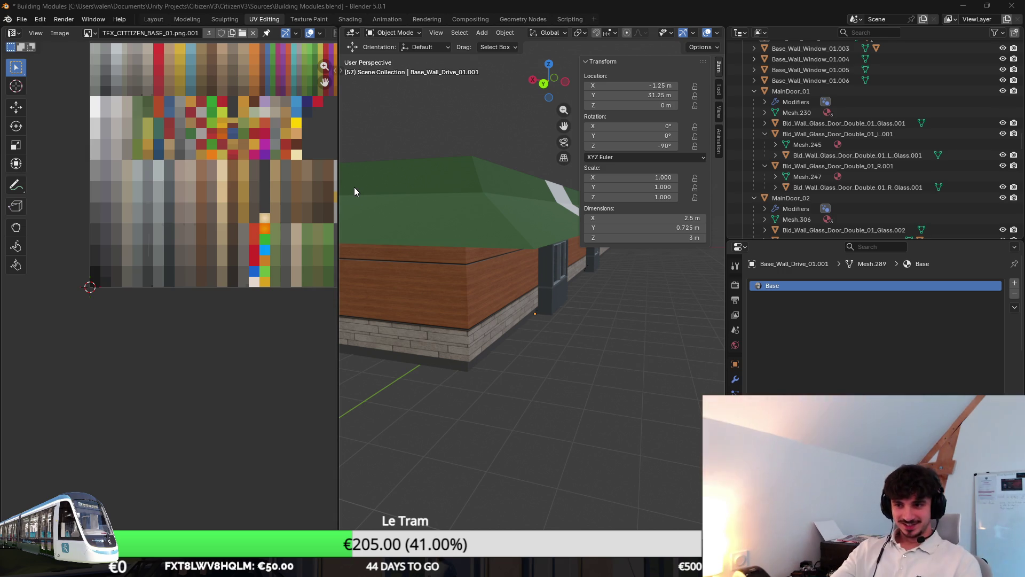
Step: Save Building Modules.blend and switch to the Modeling workspace
mouse_move(411, 224)
middle_mouse_down()
mouse_move(436, 326)
mouse_move(501, 322)
mouse_move(524, 332)
mouse_move(538, 320)
middle_mouse_up()
key("ctrl+s")
left_click(187, 20)
mouse_move(413, 227)
middle_mouse_down()
mouse_move(502, 297)
mouse_move(414, 306)
mouse_move(478, 339)
mouse_move(543, 351)
middle_mouse_up()
scroll(479, 378, "up", 5)
Step: Open the Base_Wall_01.014 mesh in Edit Mode with edge select and frame it in view
left_click(626, 400)
key("Tab")
mouse_move(626, 400)
middle_mouse_down()
mouse_move(481, 267)
mouse_move(190, 61)
middle_mouse_up()
left_click(96, 33)
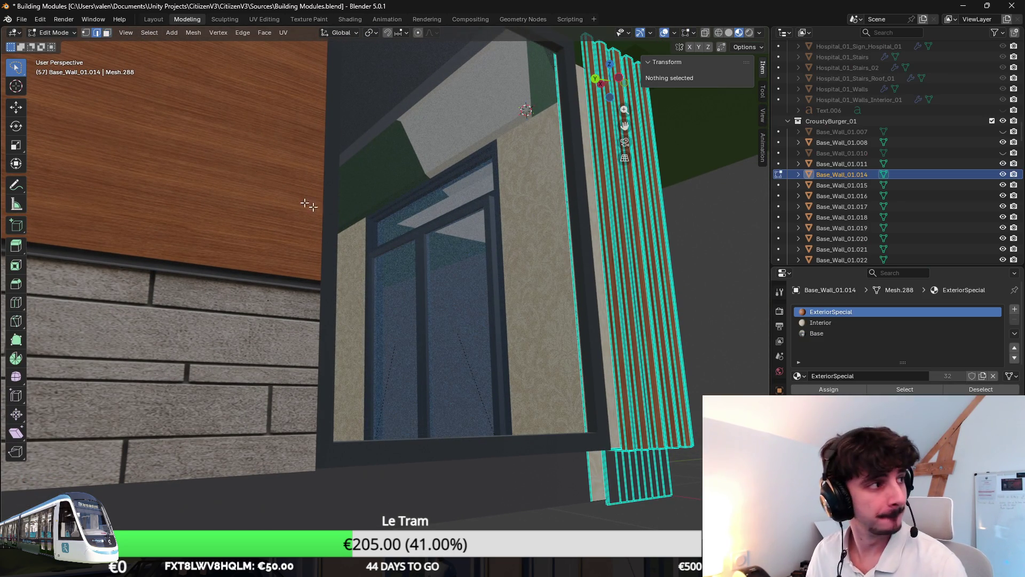
left_click(607, 464)
key("KP_Decimal")
mouse_move(534, 426)
middle_mouse_down()
mouse_move(613, 423)
mouse_move(421, 371)
middle_mouse_up()
scroll(348, 322, "up", 3)
mouse_move(347, 322)
middle_mouse_down()
mouse_move(357, 440)
mouse_move(319, 319)
middle_mouse_up()
left_click(107, 36)
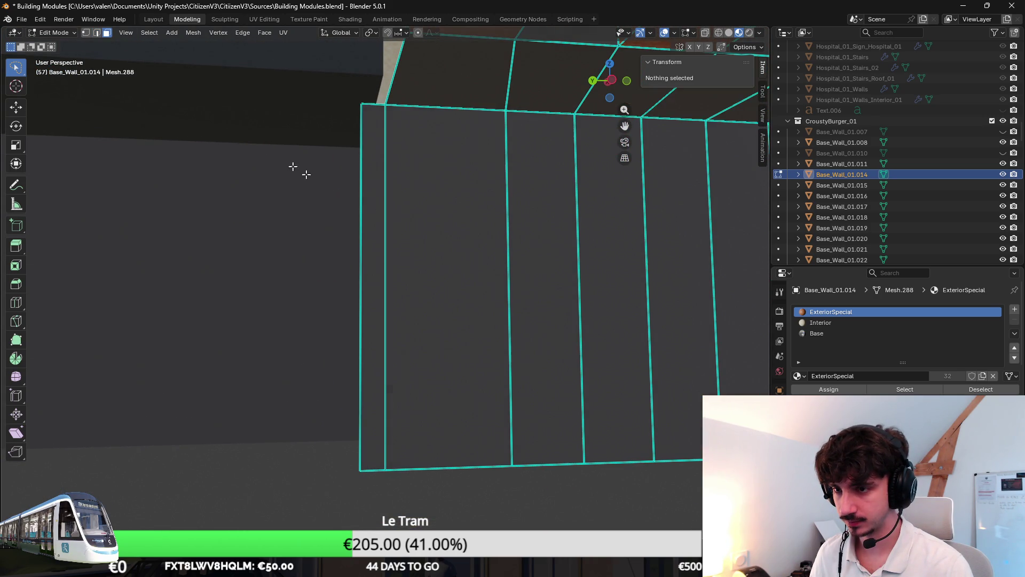
Step: Delete the narrow left end face of Base_Wall_01.014
left_click(377, 226)
mouse_move(376, 227)
middle_mouse_down()
mouse_move(348, 227)
mouse_move(367, 232)
middle_mouse_up()
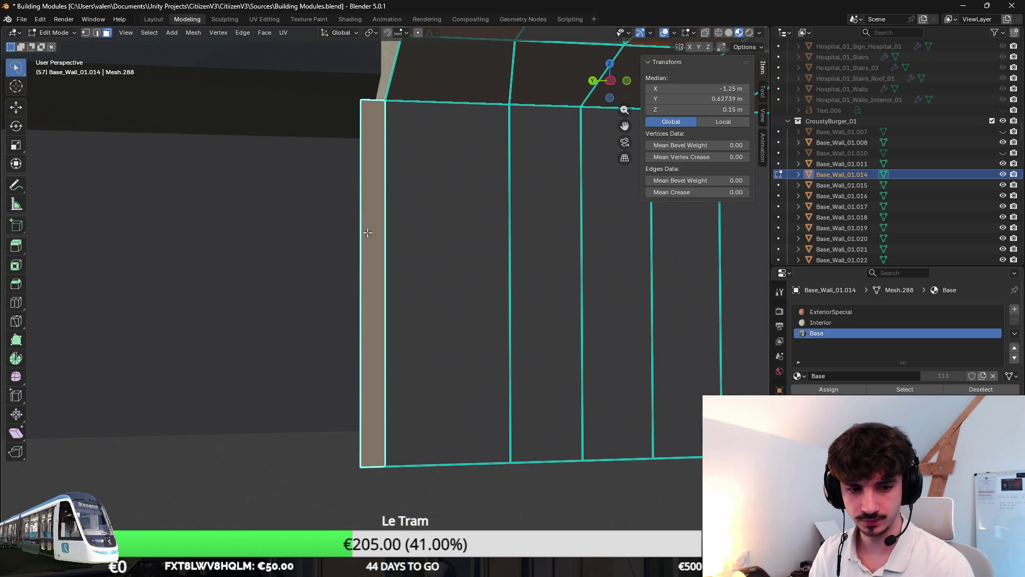
key("x")
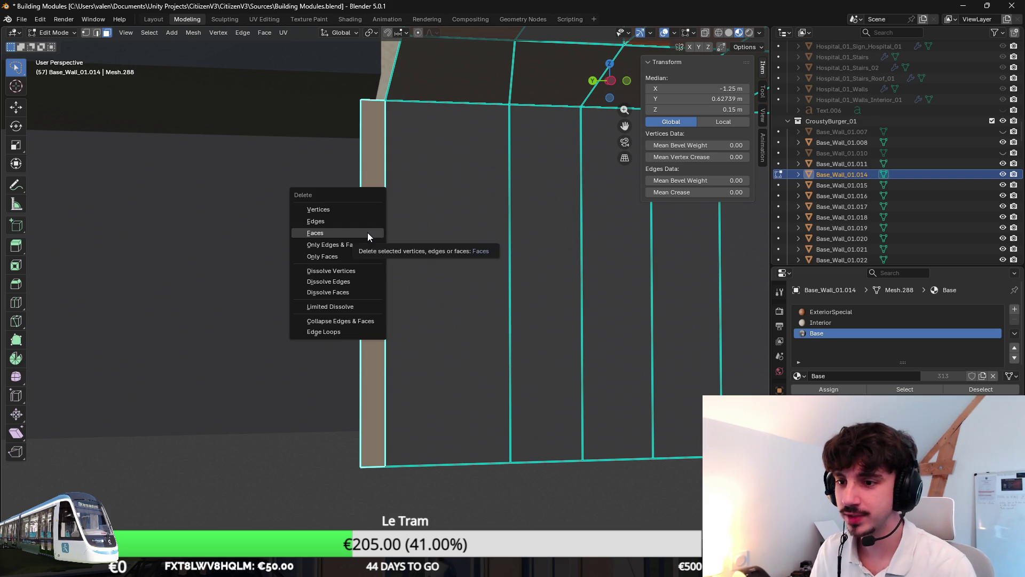
left_click(367, 233)
middle_click_drag(367, 232, 357, 224)
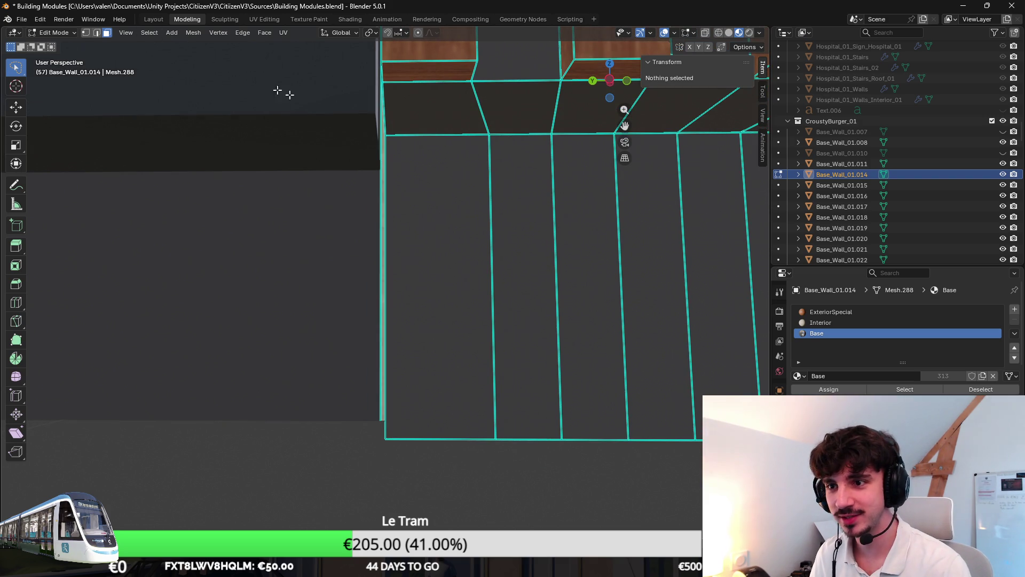
Step: Move the wall's left vertical edge to a new position and return to Object Mode
middle_click_drag(198, 57, 356, 105)
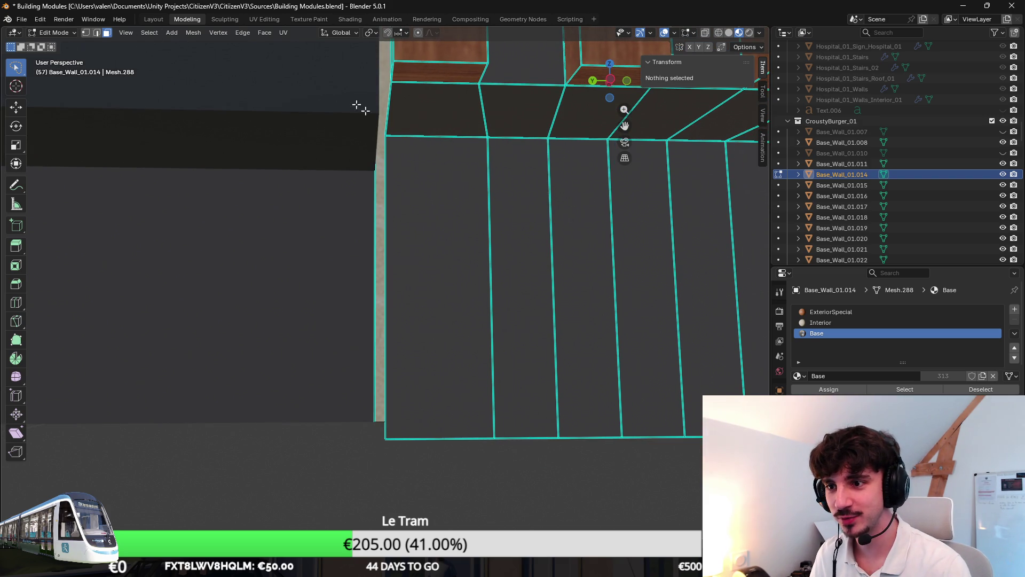
left_click(393, 196)
mouse_move(394, 196)
middle_mouse_down()
mouse_move(414, 179)
mouse_move(440, 201)
mouse_move(315, 257)
middle_mouse_up()
key("g")
left_click(444, 201)
key("Tab")
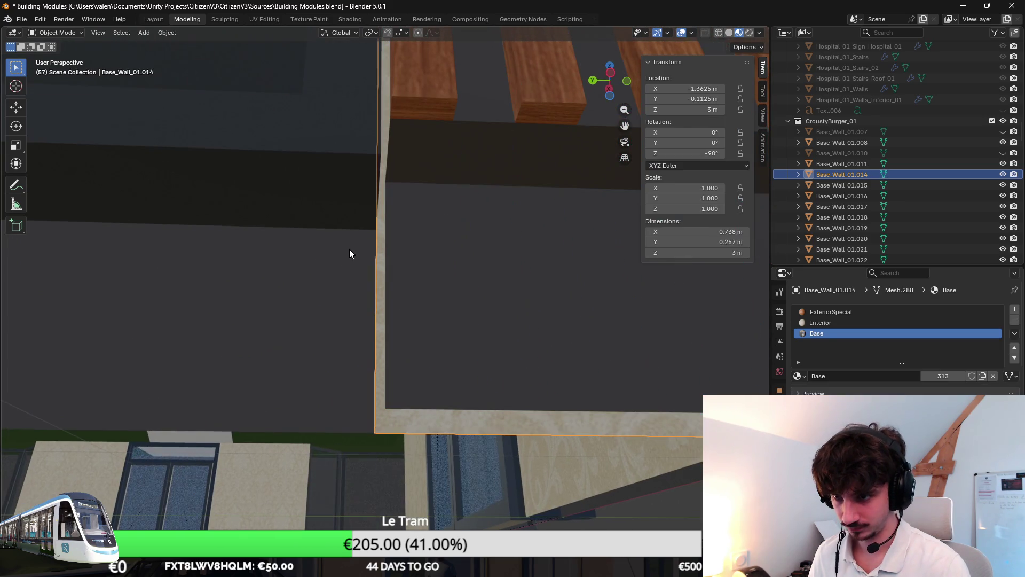
Step: Reselect Base_Wall_01.014 and re-enter Edit Mode on its mesh
left_click(350, 251)
key("Tab")
left_click(379, 261)
mouse_move(379, 261)
middle_mouse_down()
mouse_move(429, 276)
mouse_move(405, 280)
mouse_move(467, 277)
mouse_move(458, 291)
middle_mouse_up()
key("Tab")
left_click(399, 284)
key("Tab")
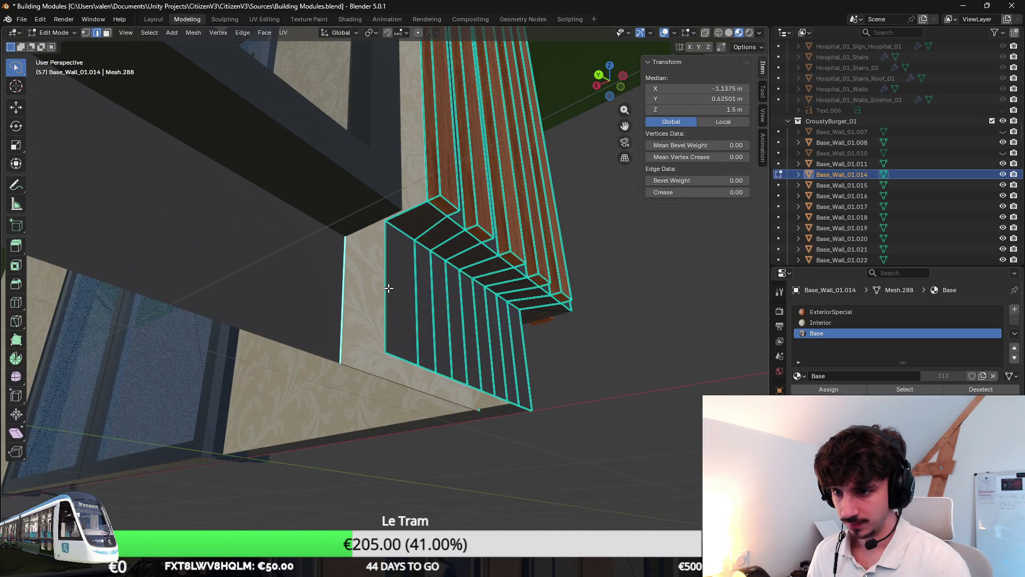
middle_click_drag(388, 288, 319, 289)
middle_click_drag(342, 245, 194, 173)
Step: Add a horizontal loop cut across the wall and set its Median Z to 0.3 m
key("ctrl+r")
mouse_move(253, 225)
middle_mouse_down()
mouse_move(321, 135)
mouse_move(363, 228)
middle_mouse_up()
left_click(349, 168)
right_click(537, 158)
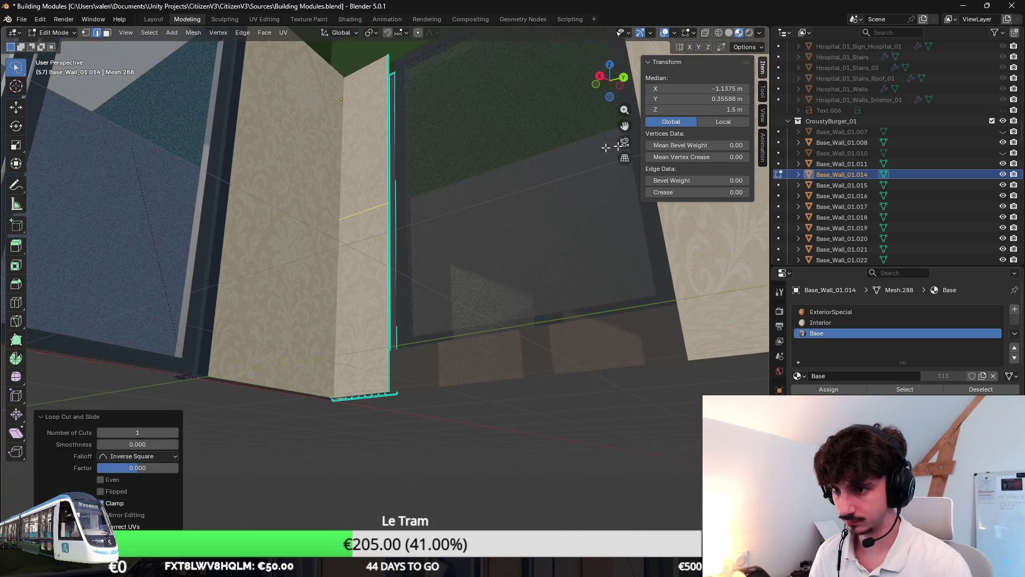
double_click(694, 110)
type("0.3")
key("Return")
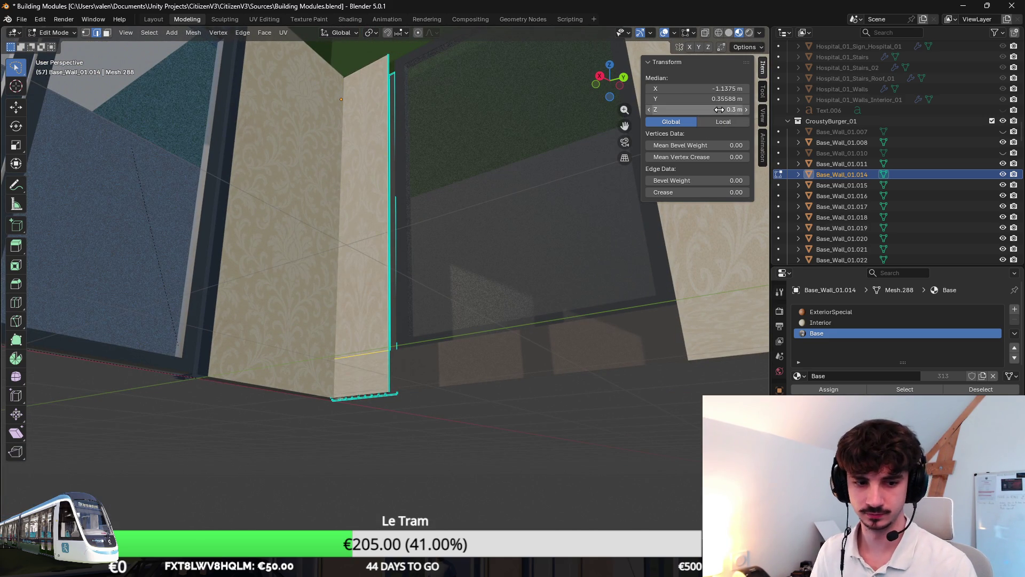
scroll(481, 285, "up", 5)
Step: Select edges around the new loop from below, then return to Object Mode
mouse_move(466, 268)
middle_mouse_down()
mouse_move(425, 305)
mouse_move(371, 321)
middle_mouse_up()
left_click(418, 306, "alt")
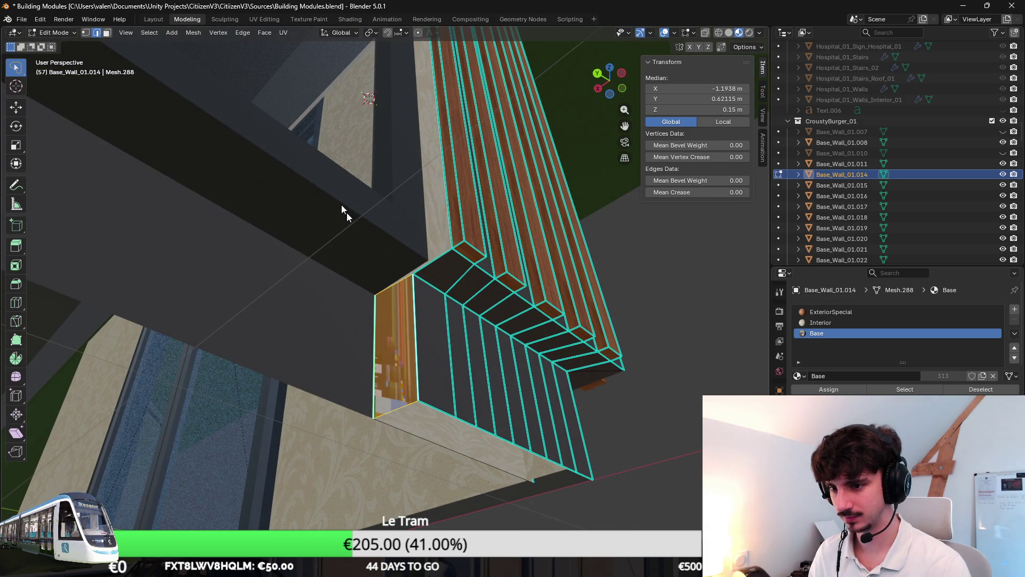
left_click(445, 254)
mouse_move(444, 254)
middle_mouse_down()
mouse_move(554, 304)
mouse_move(559, 320)
middle_mouse_up()
left_click(406, 274, "shift")
scroll(492, 258, "down", 5)
mouse_move(487, 254)
middle_mouse_down()
mouse_move(462, 283)
mouse_move(322, 265)
mouse_move(373, 277)
mouse_move(360, 280)
middle_mouse_up()
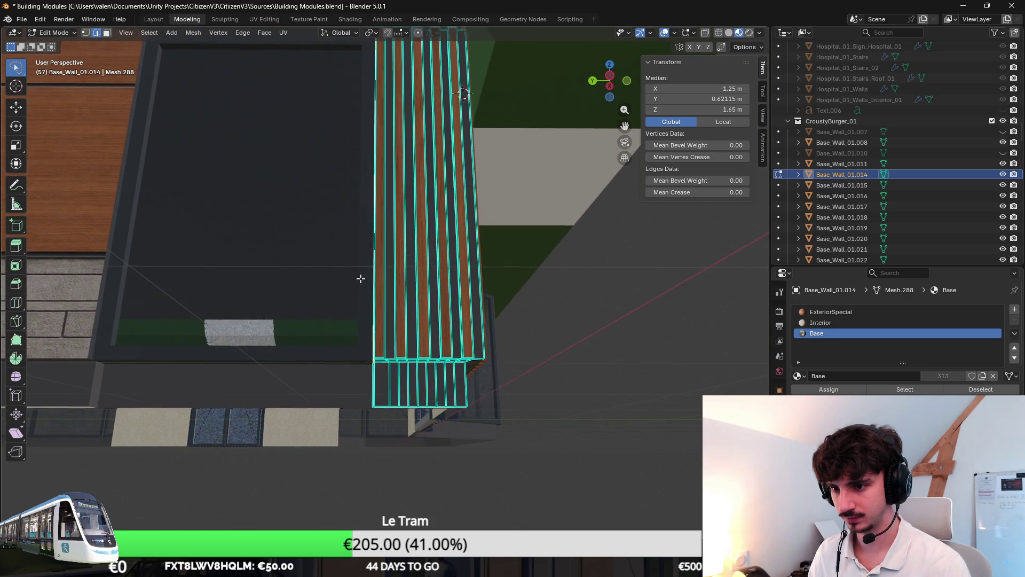
key("Tab")
scroll(417, 426, "up", 6)
scroll(465, 246, "up", 3)
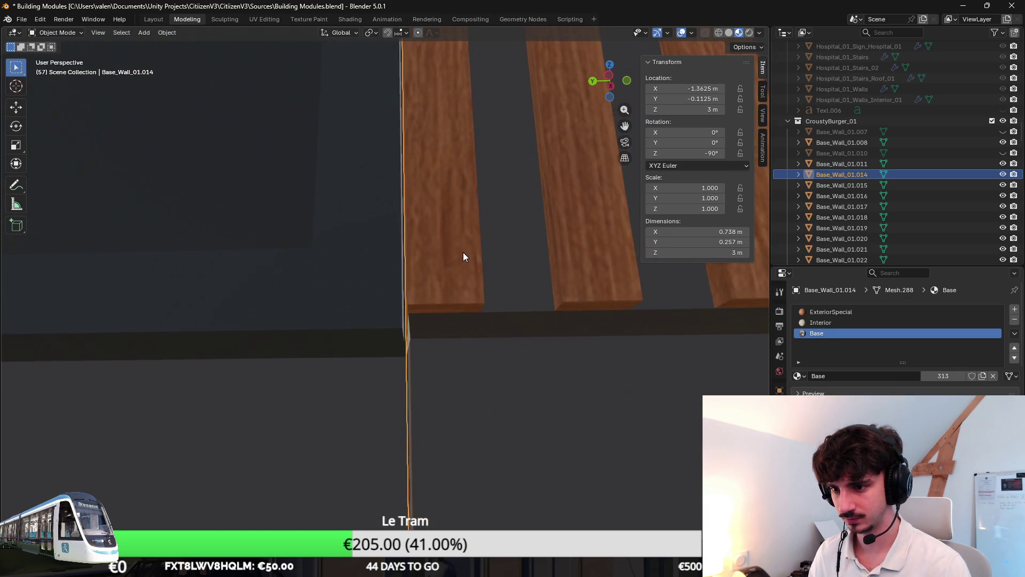
Step: In vertex select, set a wall corner vertex's Y to 0.61729 m
middle_click_drag(464, 248, 476, 236)
key("Tab")
left_click(462, 298)
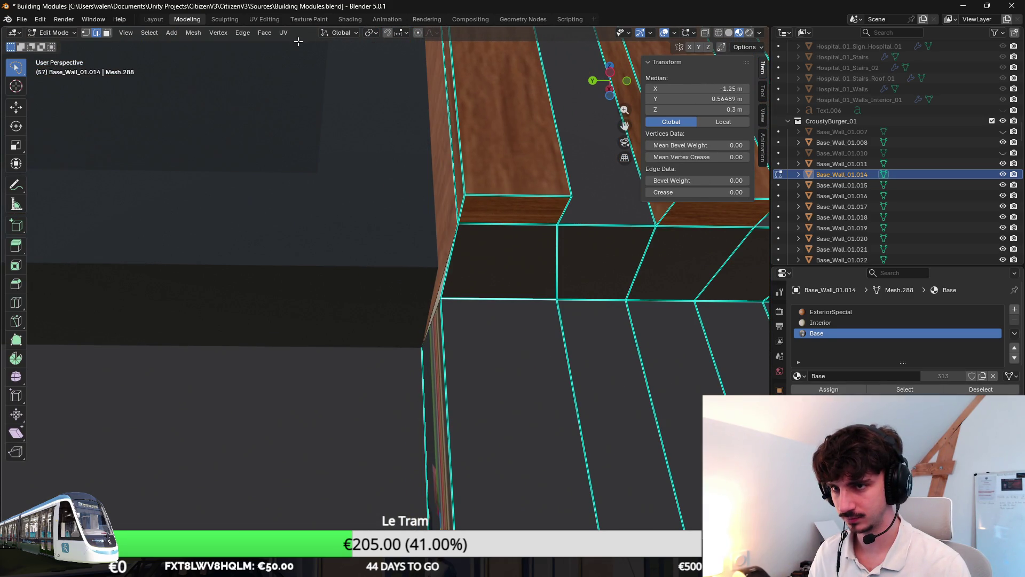
key("1")
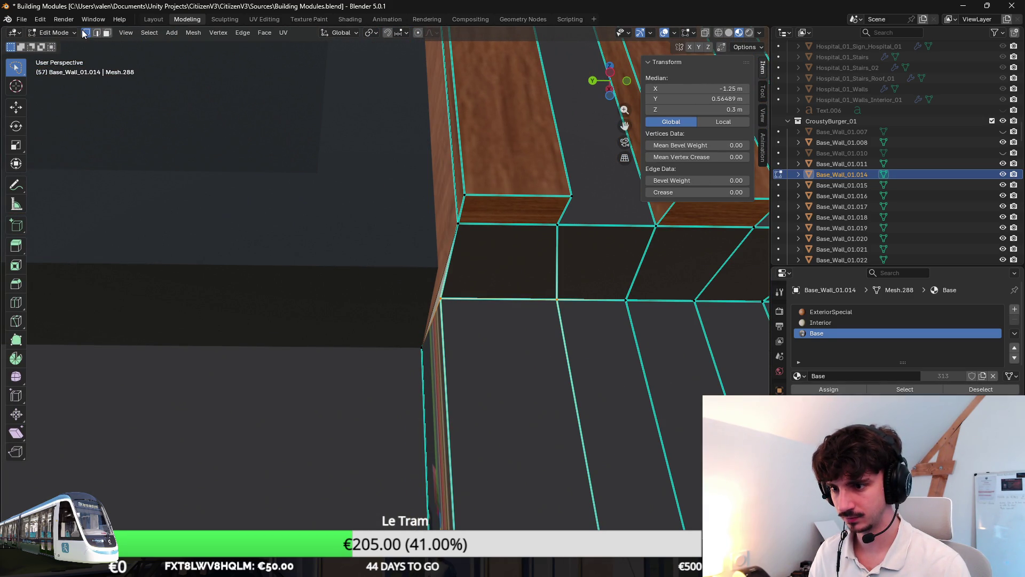
left_click(452, 215)
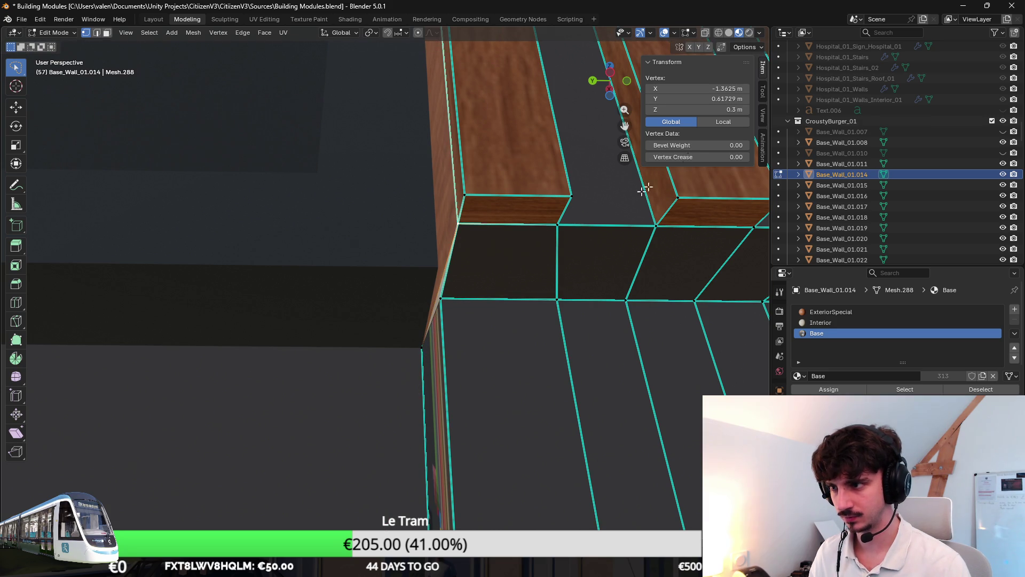
left_click(486, 289)
left_click(483, 282)
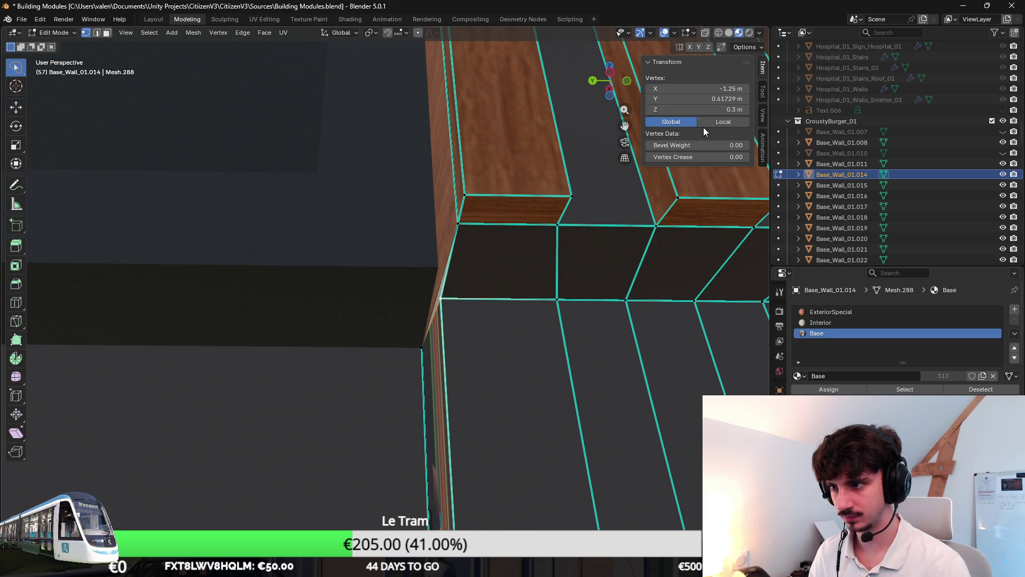
key("Return")
key("Return")
Step: Set the upper corner vertex's Y to 0.62501 m, undoing a mistaken change
left_click(460, 224)
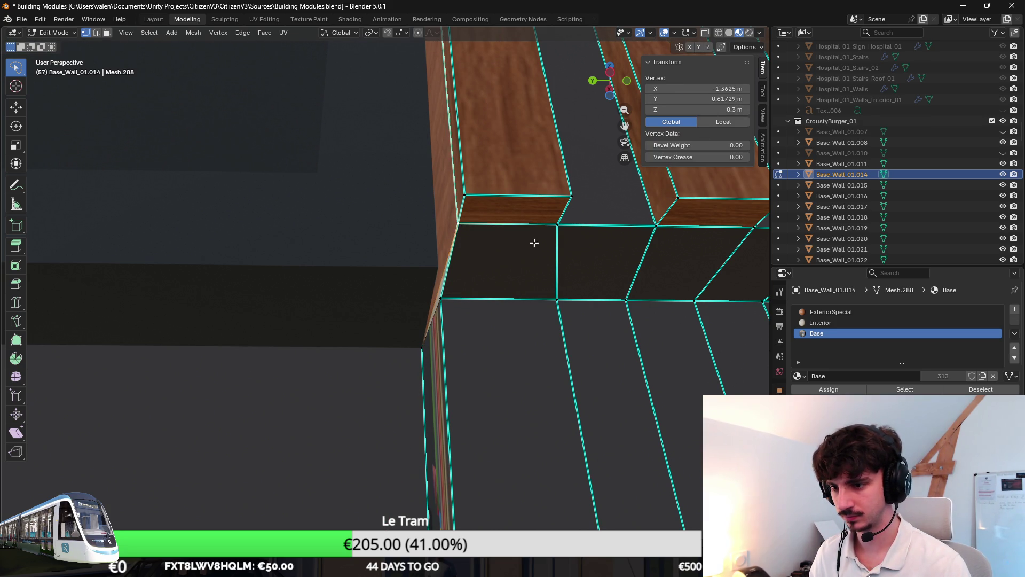
middle_click_drag(534, 243, 529, 243)
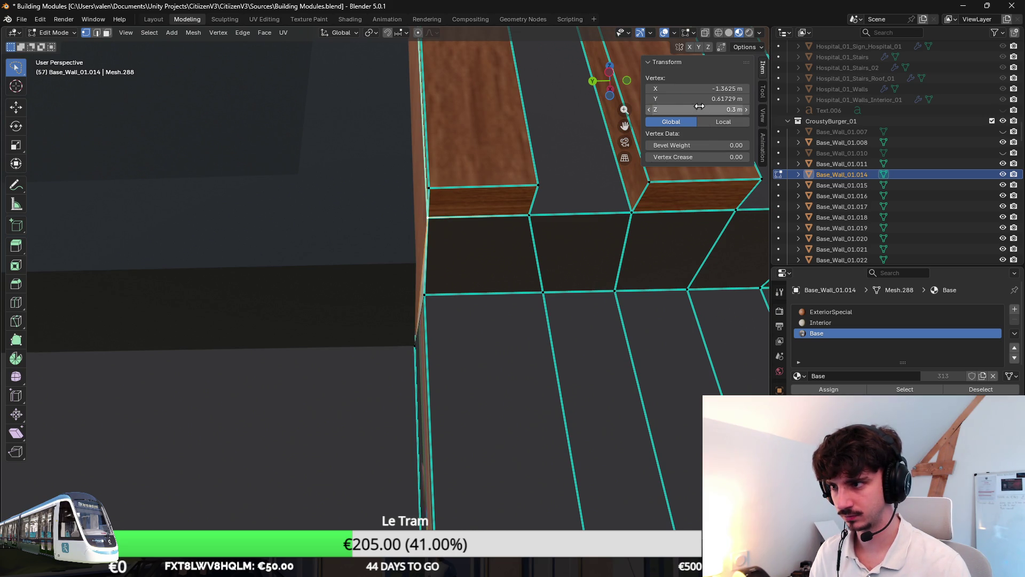
left_click_drag(697, 102, 701, 102)
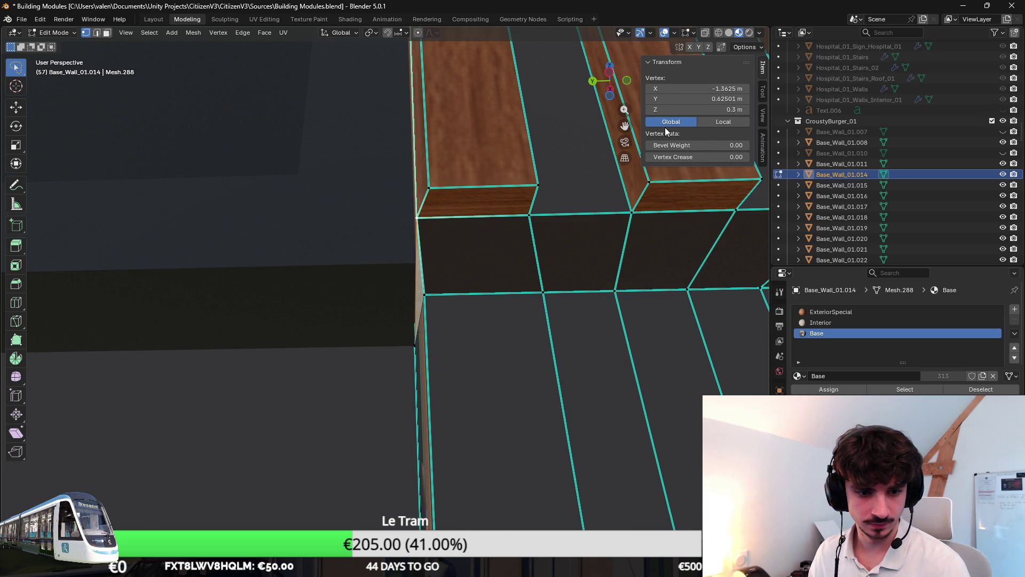
key("ctrl+z")
middle_click_drag(465, 247, 487, 428)
key("Escape")
left_click(504, 446)
Step: Paste Y 0.62501 m onto the bottom and left corner vertices
left_click(484, 466)
key("ctrl+v")
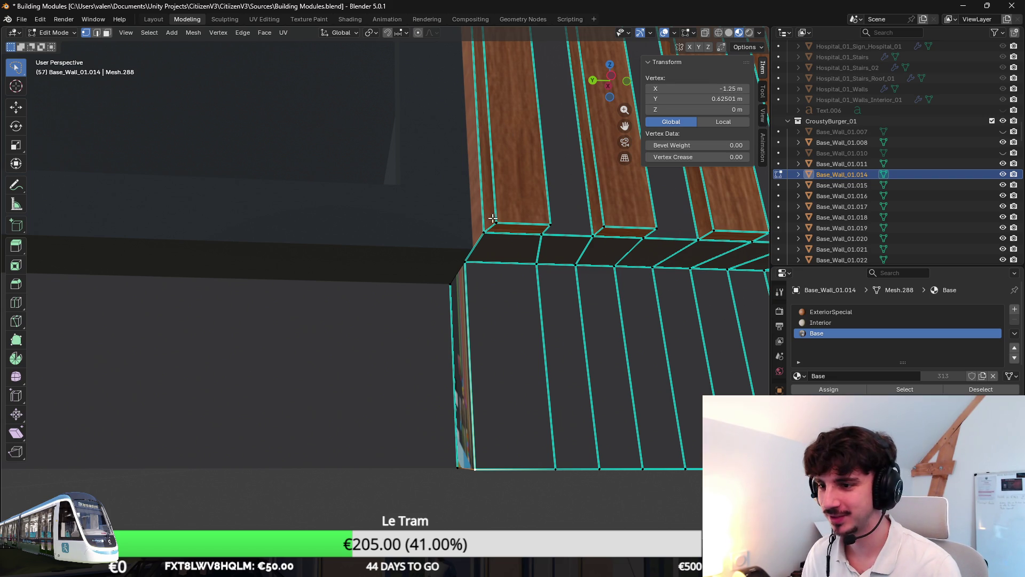
key("ctrl+v")
mouse_move(534, 214)
middle_mouse_down()
mouse_move(438, 212)
mouse_move(421, 355)
mouse_move(393, 199)
middle_mouse_up()
scroll(416, 269, "up", 3)
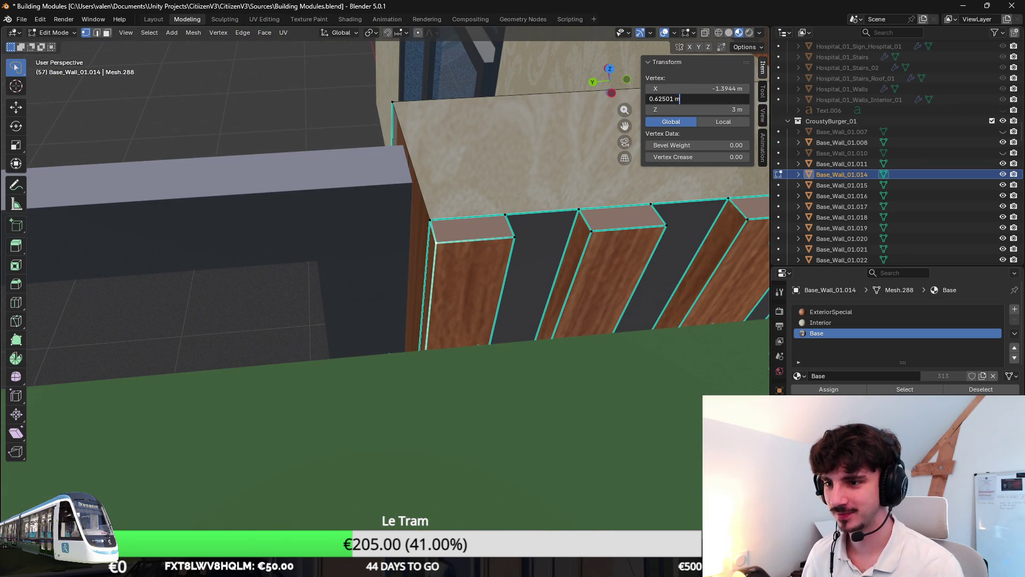
key("ctrl+v")
key("Return")
key("ctrl+v")
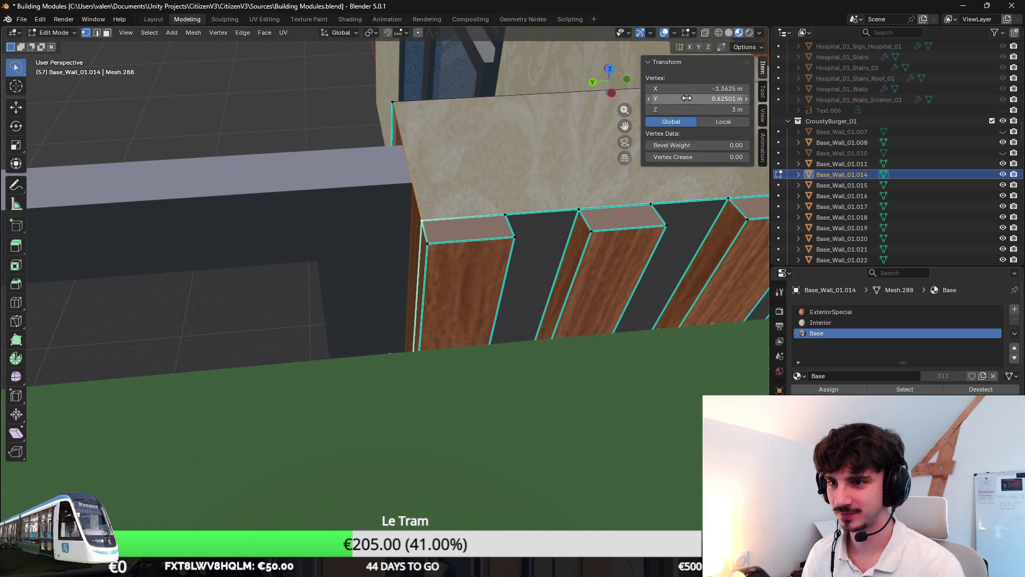
middle_click_drag(614, 160, 507, 176)
left_click(694, 99)
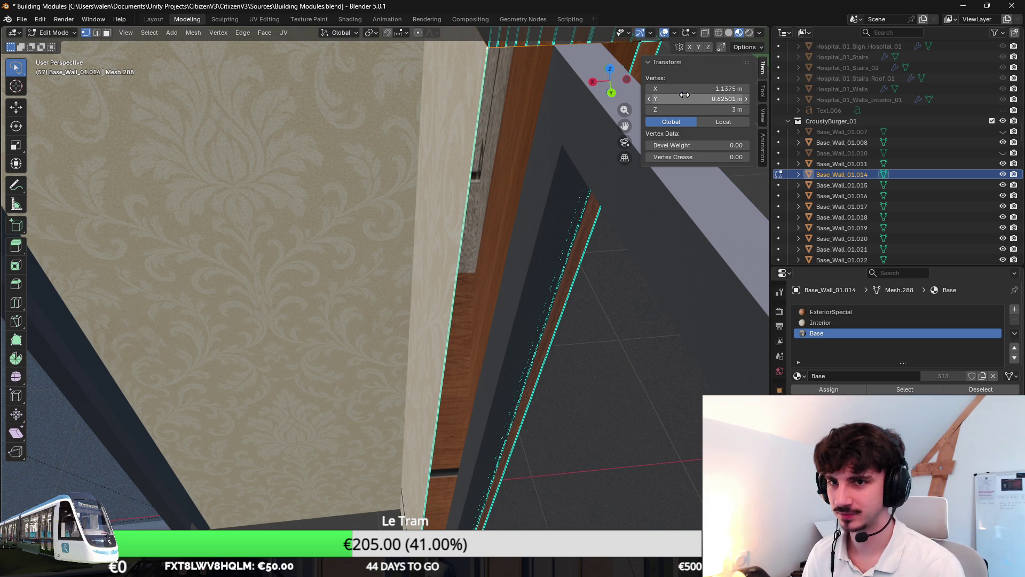
Step: Assign the Base material to the wall's front face and open the UV Editing workspace
left_click(107, 33)
left_click(534, 267)
middle_click_drag(534, 267, 500, 133)
mouse_move(496, 247)
middle_mouse_down()
mouse_move(441, 221)
mouse_move(440, 314)
middle_mouse_up()
left_click(440, 314)
left_click(822, 333)
left_click(830, 389)
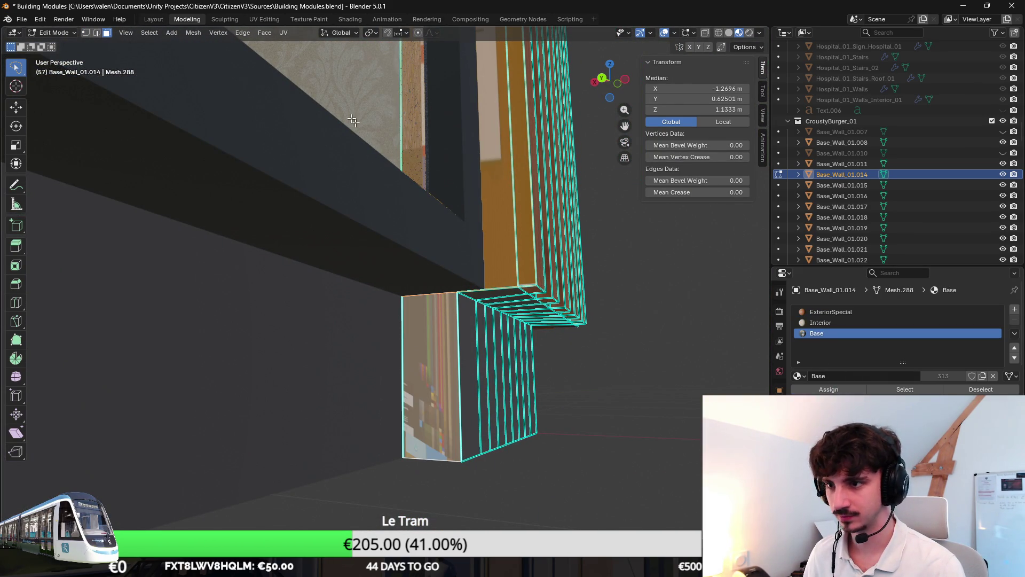
left_click(271, 21)
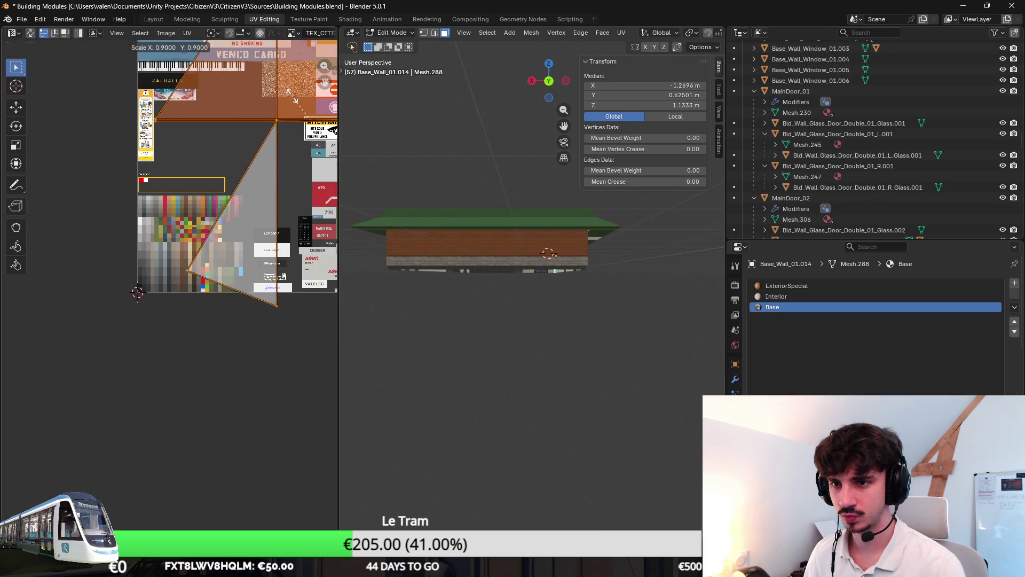
Step: Scale down the wall's UV island and move it to a new position
key("s")
key("g")
scroll(223, 215, "up", 2)
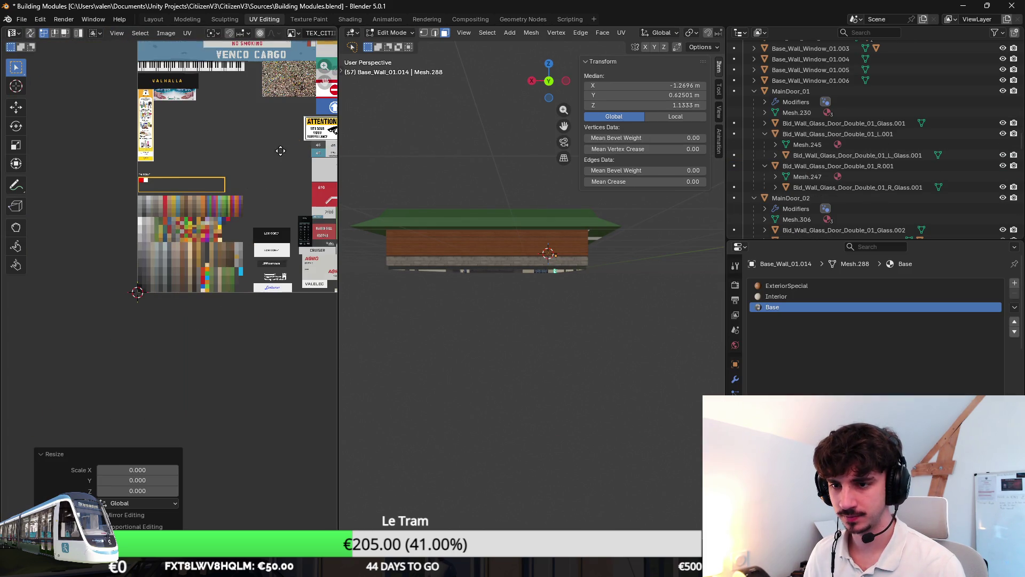
scroll(243, 155, "up", 6)
left_click(230, 278)
scroll(436, 237, "up", 10)
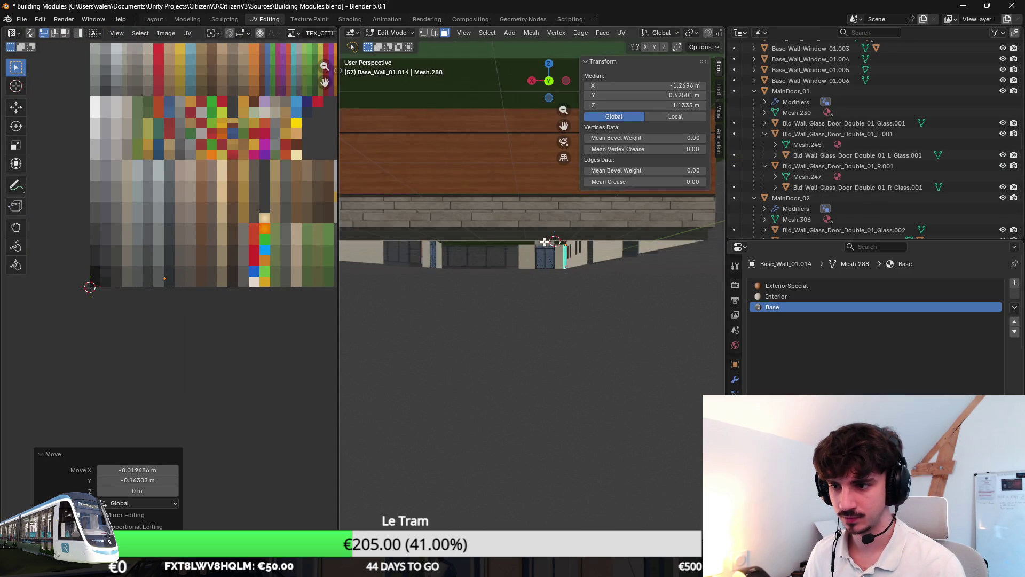
scroll(436, 237, "up", 3)
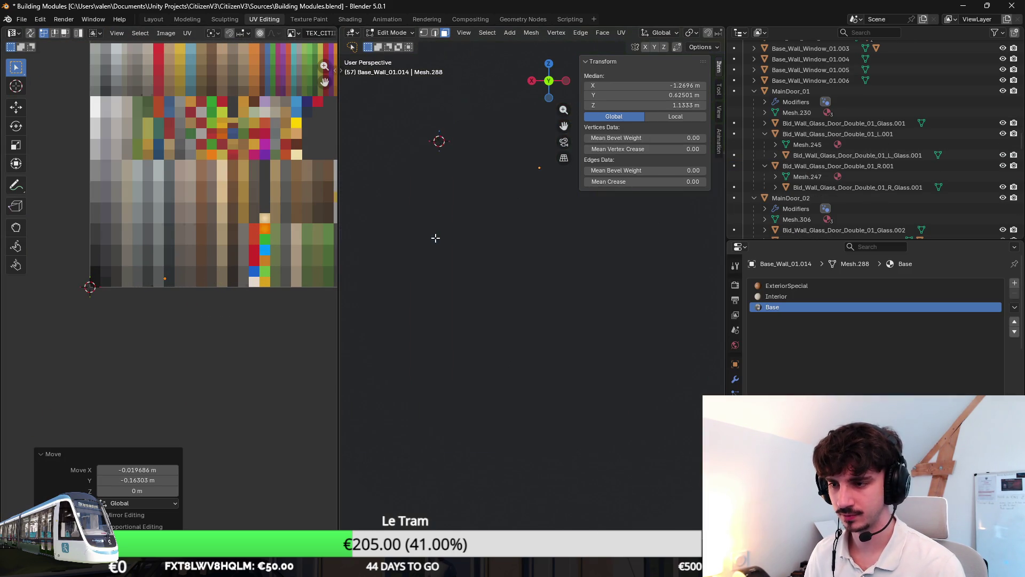
scroll(436, 237, "down", 8)
Step: Nudge the selected door-and-slat vertices and return to Object Mode
mouse_move(470, 235)
middle_mouse_down()
mouse_move(469, 247)
mouse_move(598, 259)
middle_mouse_up()
scroll(598, 260, "up", 3)
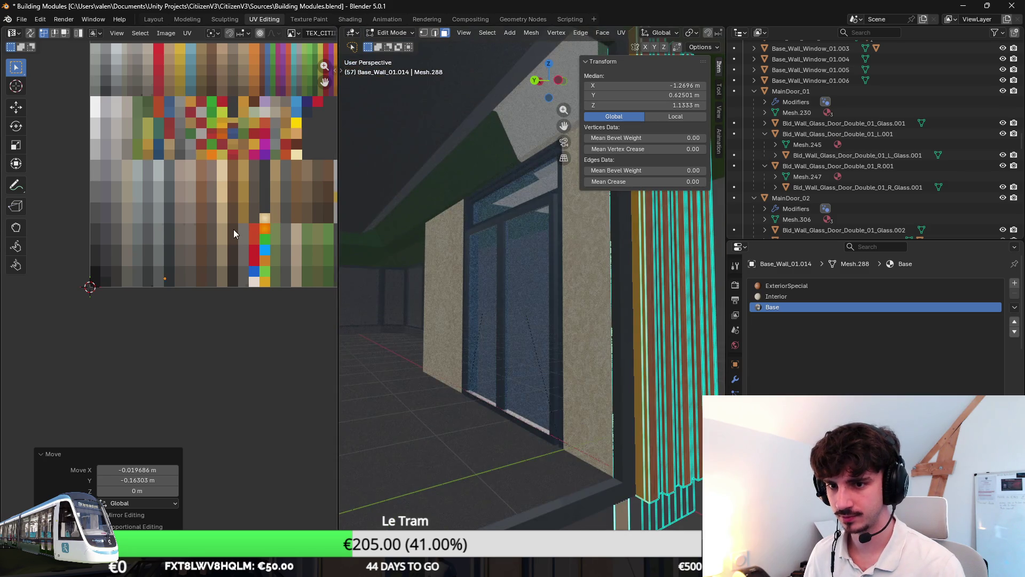
middle_click_drag(237, 234, 219, 219)
middle_click_drag(534, 320, 567, 365)
key("g")
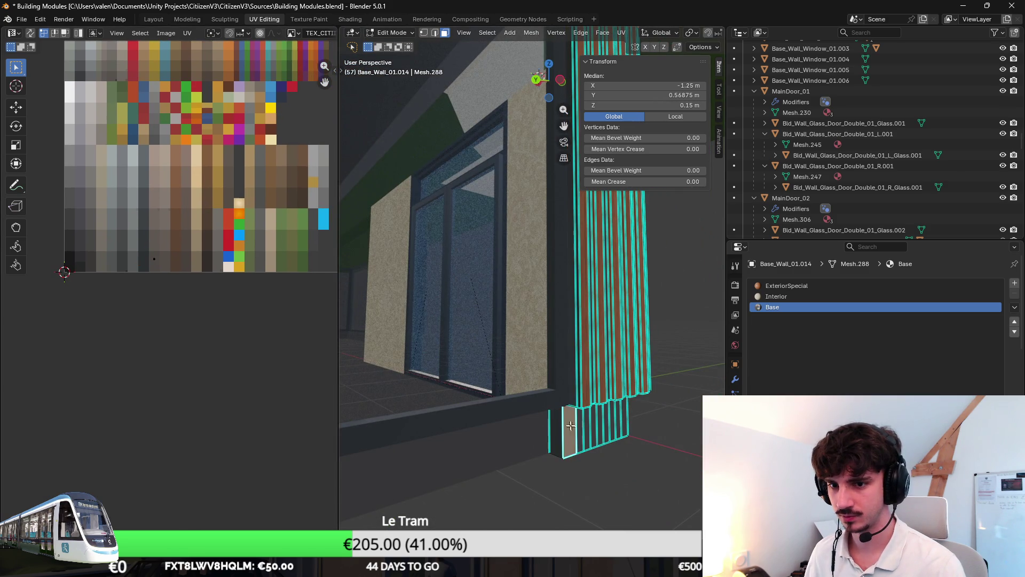
left_click(535, 283)
key("Tab")
Step: Select the lower front faces and thin vertical side strip of the wooden slats
mouse_move(578, 316)
middle_mouse_down()
mouse_move(571, 287)
mouse_move(600, 283)
mouse_move(521, 365)
middle_mouse_up()
key("Tab")
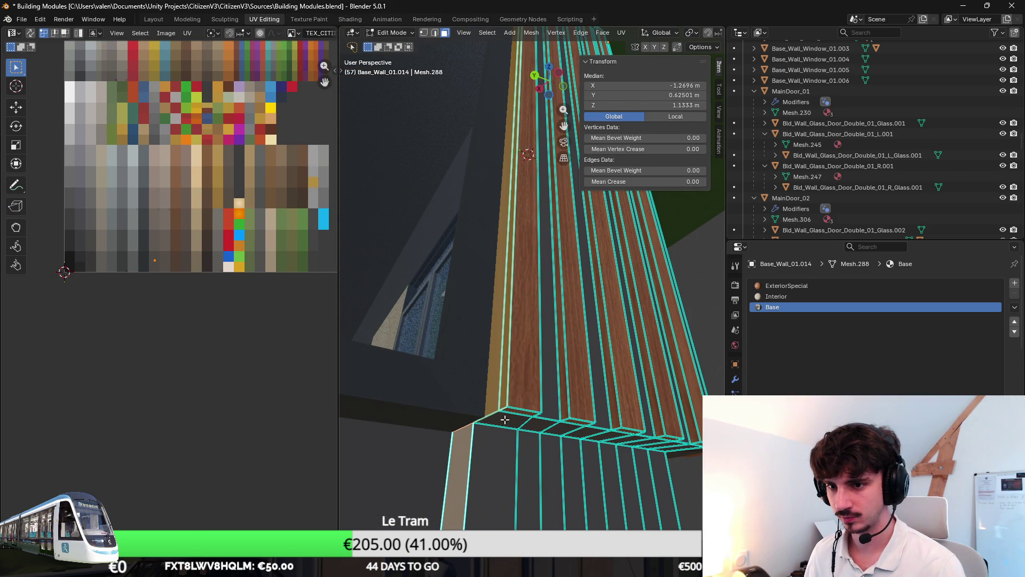
left_click(504, 421)
left_click(475, 444)
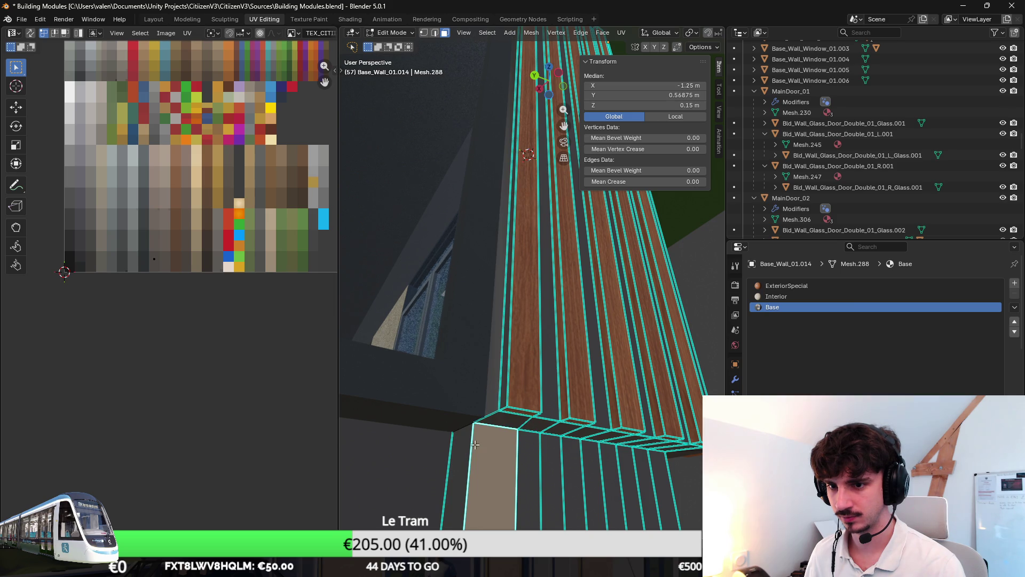
left_click(494, 398)
key("Tab")
mouse_move(642, 360)
middle_mouse_down()
mouse_move(674, 339)
mouse_move(597, 352)
mouse_move(529, 288)
mouse_move(517, 216)
mouse_move(513, 248)
middle_mouse_up()
key("Tab")
Step: Mark the selected slat edges as sharp and return to Object Mode
right_click(513, 247)
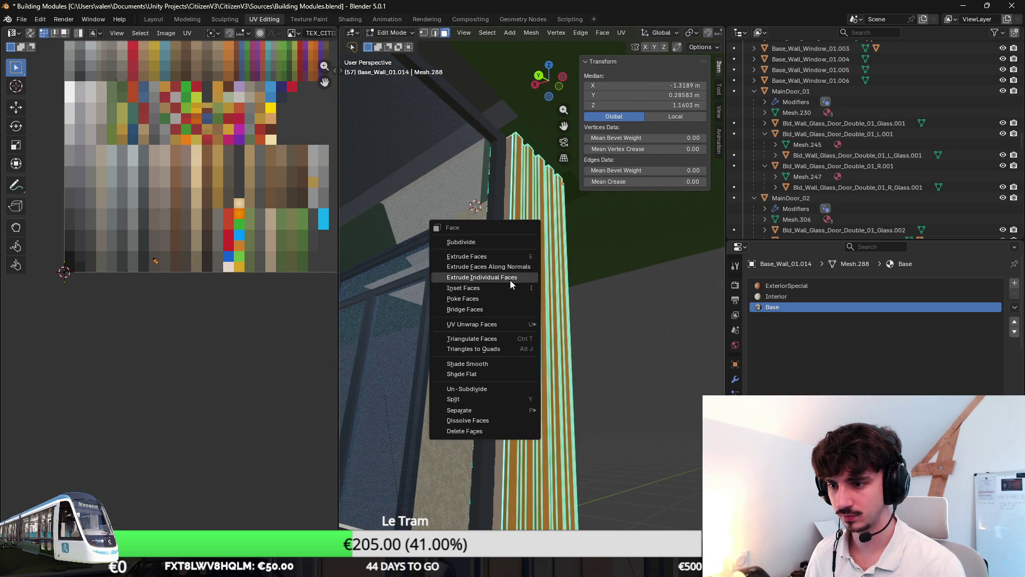
left_click(435, 32)
right_click(480, 213)
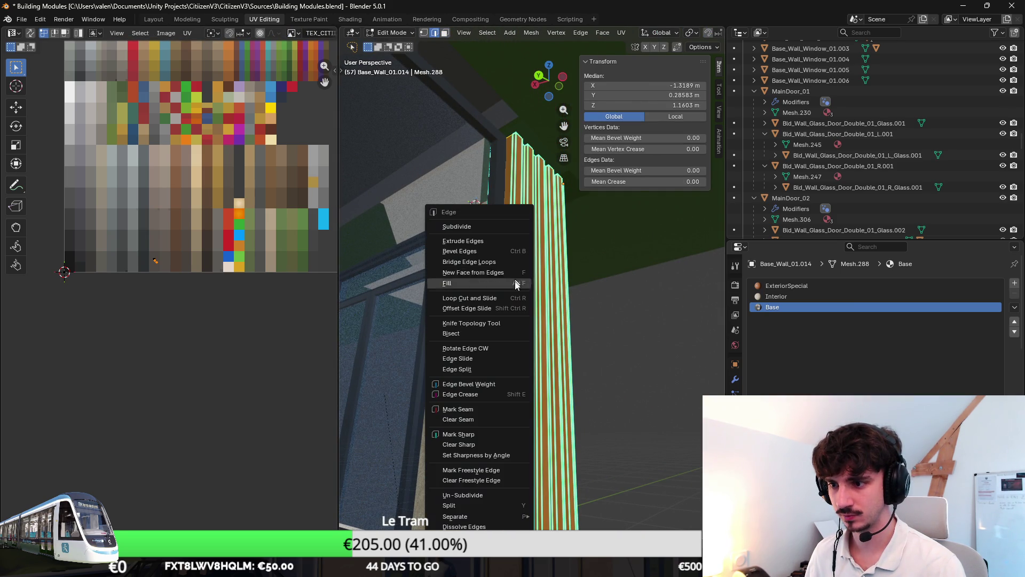
left_click(483, 435)
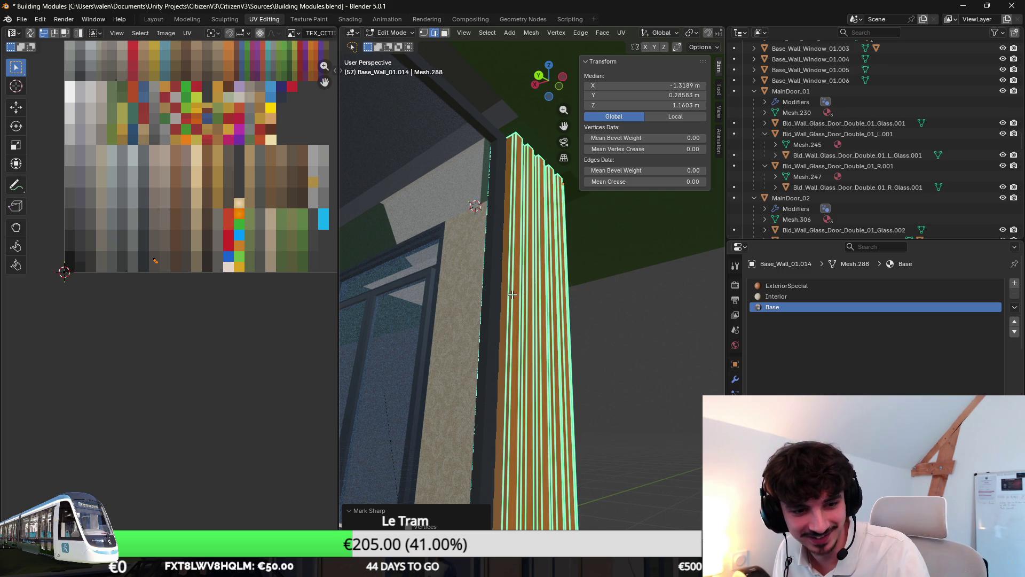
key("Tab")
mouse_move(510, 296)
middle_mouse_down()
mouse_move(540, 300)
mouse_move(598, 366)
mouse_move(524, 377)
middle_mouse_up()
scroll(524, 378, "down", 4)
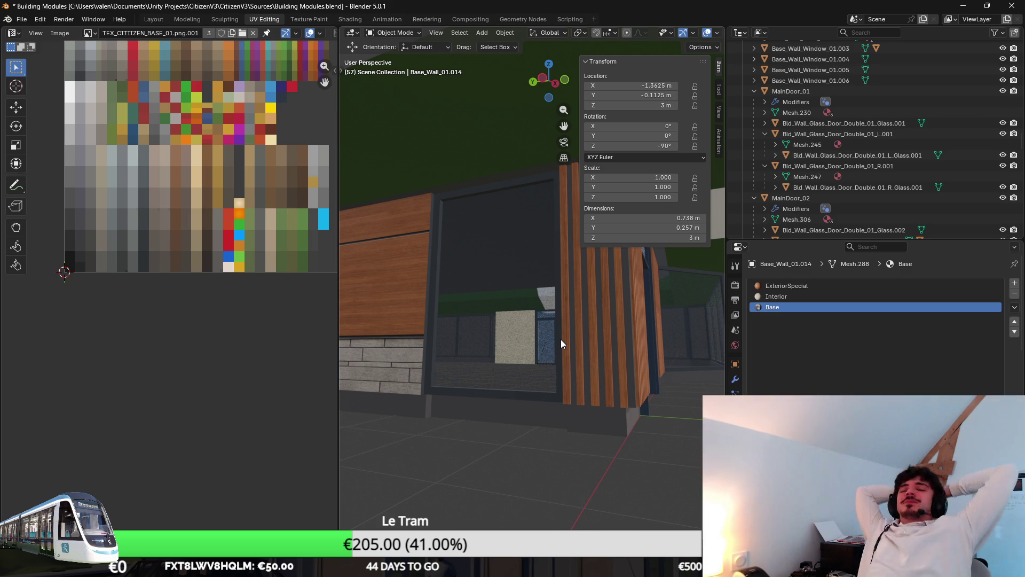
Step: Save Building Modules.blend and view the building wall from below in the Modeling workspace
mouse_move(575, 401)
middle_mouse_down()
mouse_move(531, 390)
mouse_move(487, 399)
mouse_move(478, 414)
mouse_move(486, 429)
mouse_move(496, 405)
mouse_move(411, 414)
mouse_move(552, 446)
mouse_move(524, 443)
mouse_move(545, 416)
mouse_move(599, 395)
mouse_move(505, 361)
mouse_move(500, 400)
mouse_move(526, 394)
mouse_move(587, 412)
mouse_move(475, 420)
middle_mouse_up()
key("ctrl+s")
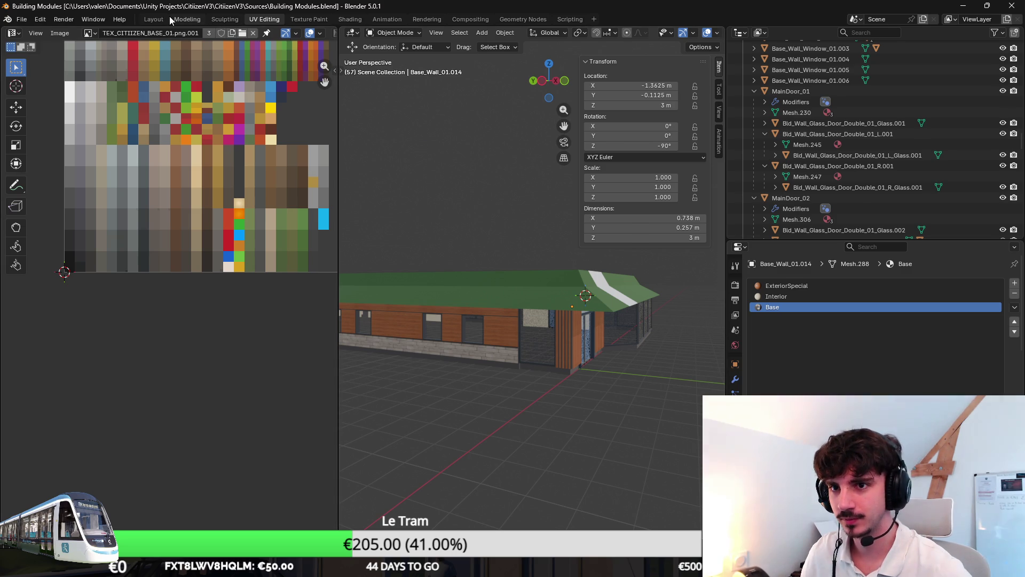
left_click(187, 20)
mouse_move(482, 208)
middle_mouse_down()
mouse_move(492, 252)
mouse_move(418, 280)
mouse_move(429, 270)
mouse_move(500, 377)
mouse_move(517, 308)
mouse_move(478, 302)
mouse_move(403, 320)
mouse_move(449, 292)
mouse_move(466, 313)
mouse_move(546, 338)
mouse_move(440, 372)
mouse_move(443, 356)
mouse_move(582, 376)
mouse_move(524, 381)
mouse_move(544, 392)
mouse_move(619, 377)
middle_mouse_up()
Step: Enter Play mode, join Citizen RP from Mes serveurs as the existing character, and walk toward the lake
key("alt+Tab")
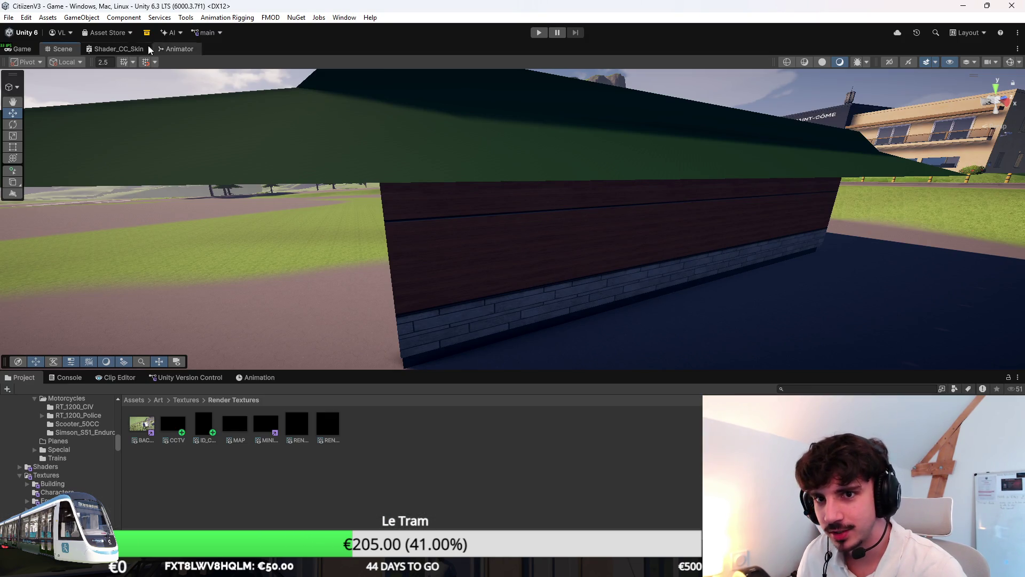
key("ctrl+p")
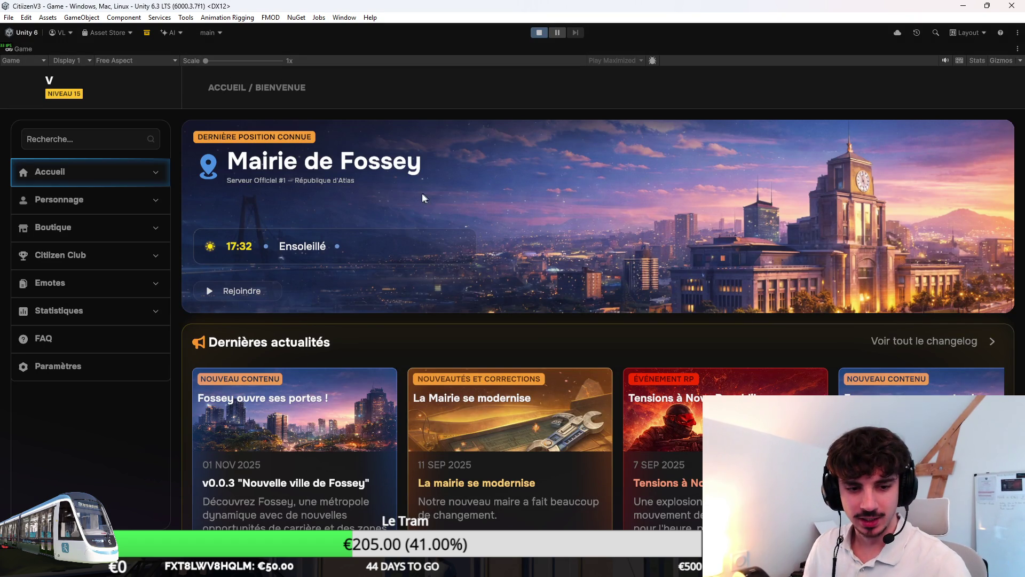
left_click(108, 168)
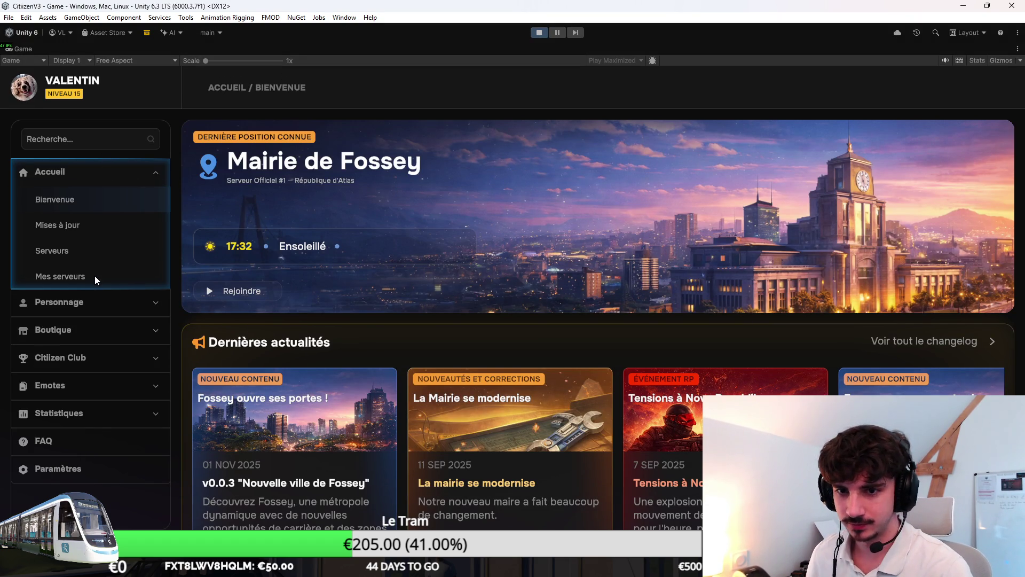
left_click(95, 275)
left_click(904, 254)
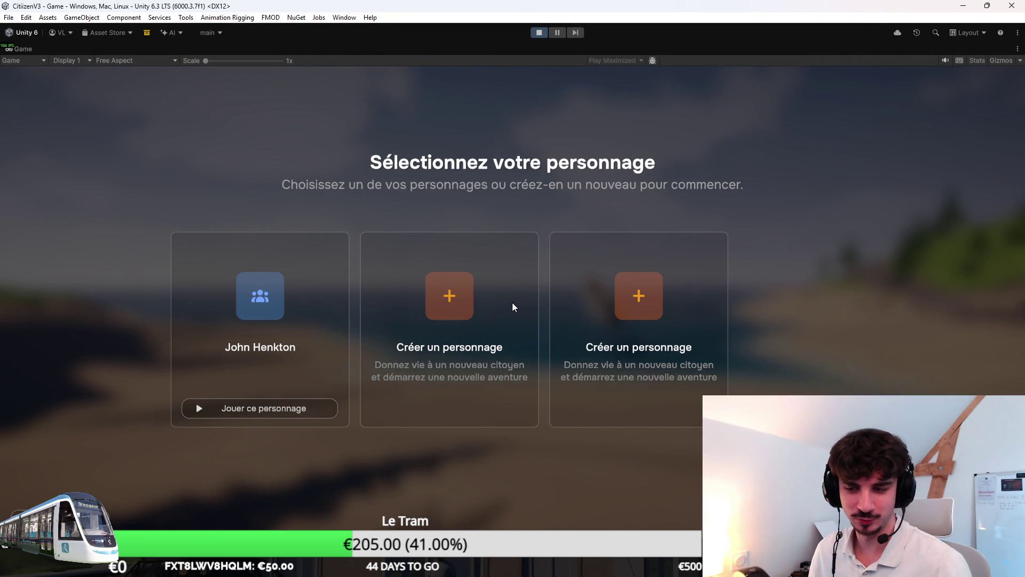
left_click(320, 407)
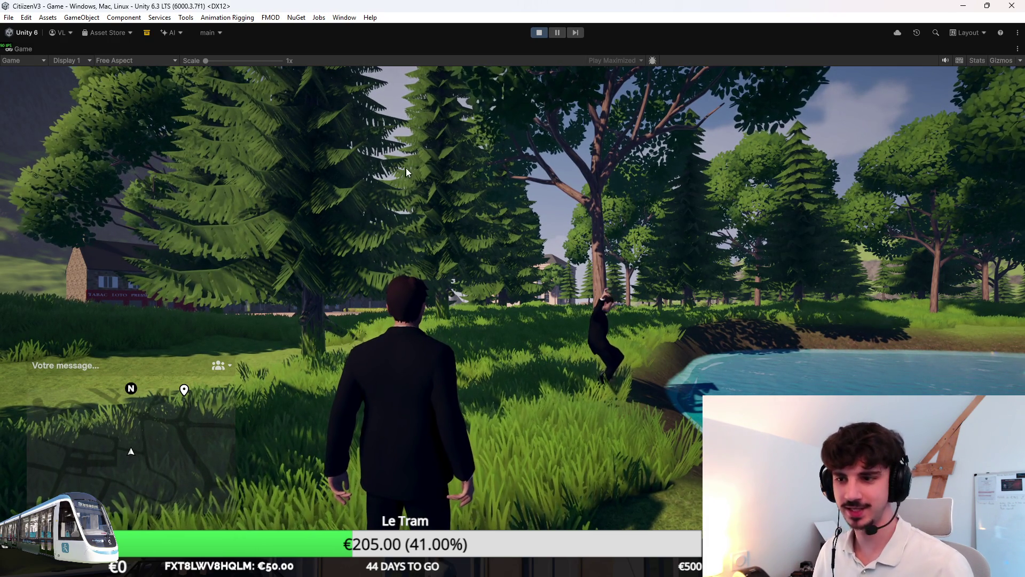
key("w")
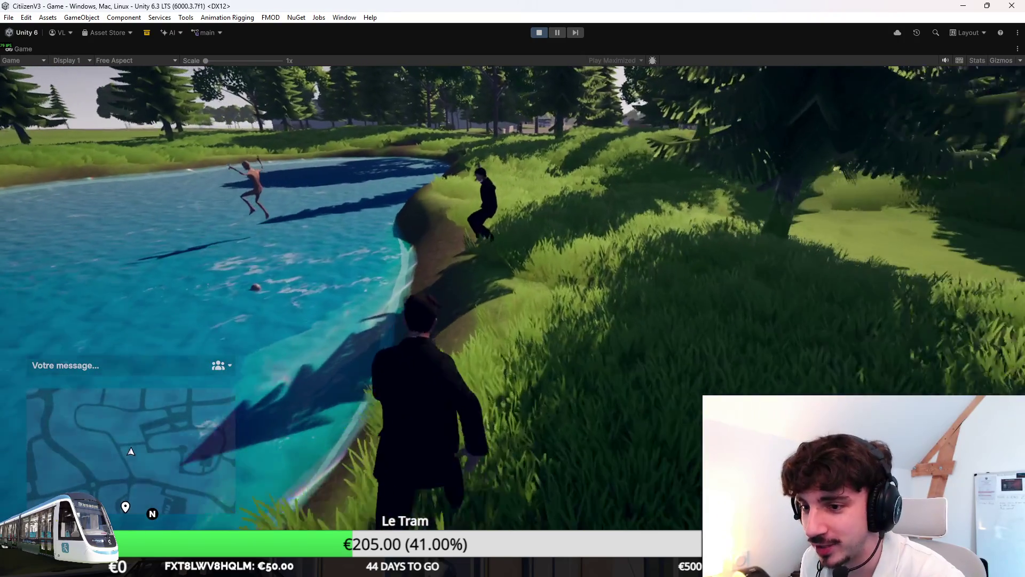
Step: Open and then close the in-game inventory panel with the I key
key("i")
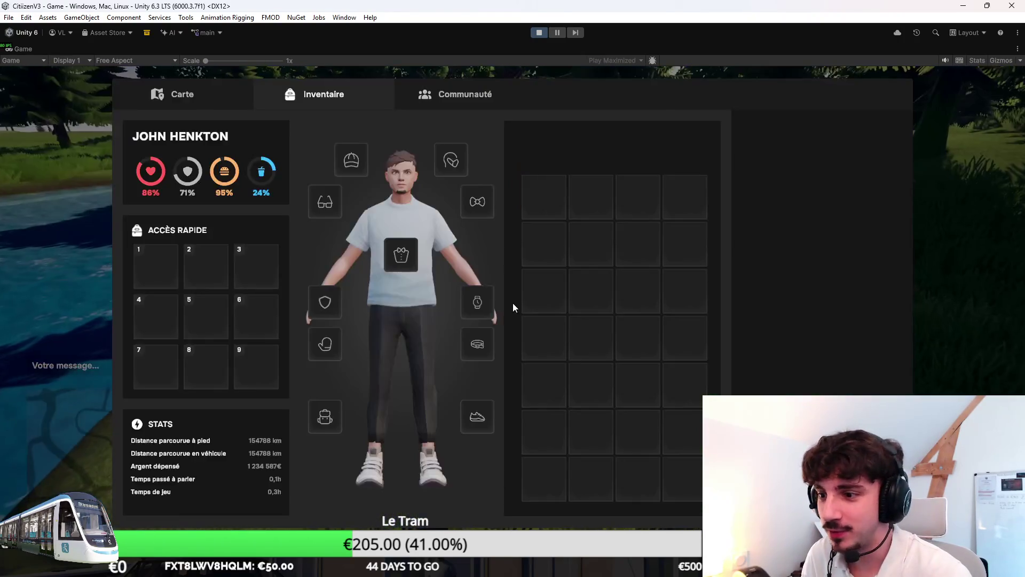
key("i")
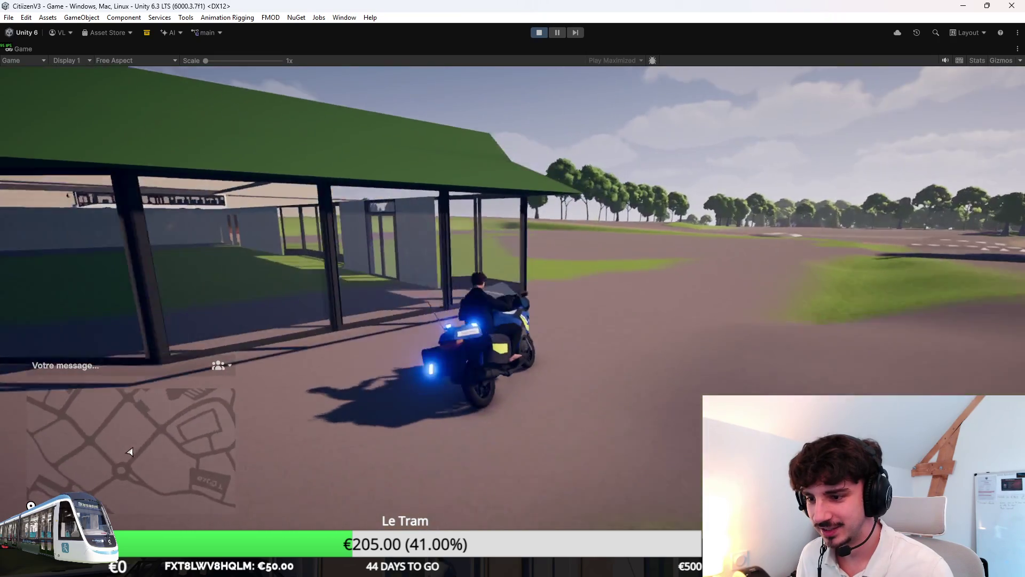
Step: Ride the police motorbike past the building, around the roundabout and across the crosswalk
key("a")
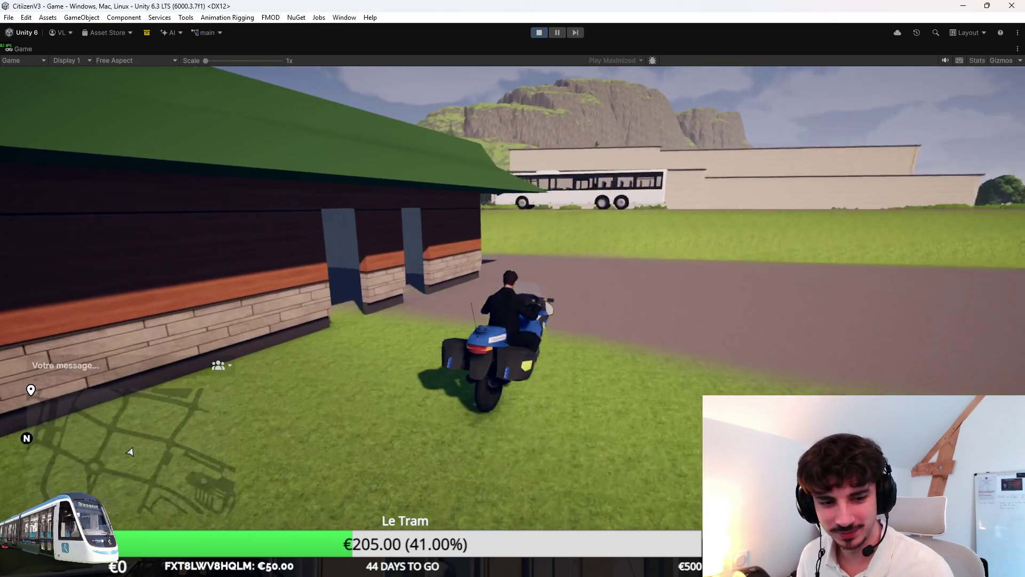
key("d")
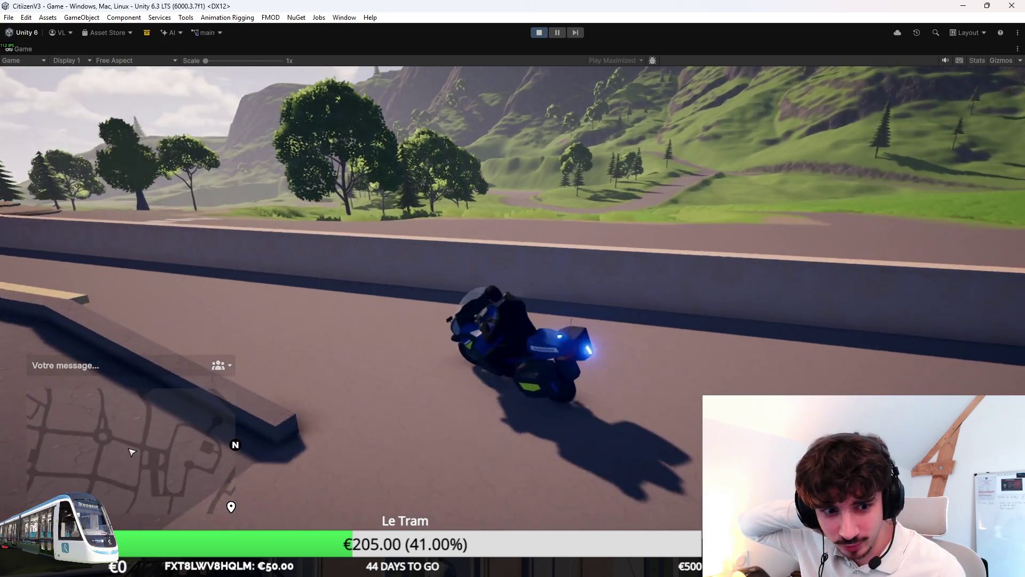
key("a")
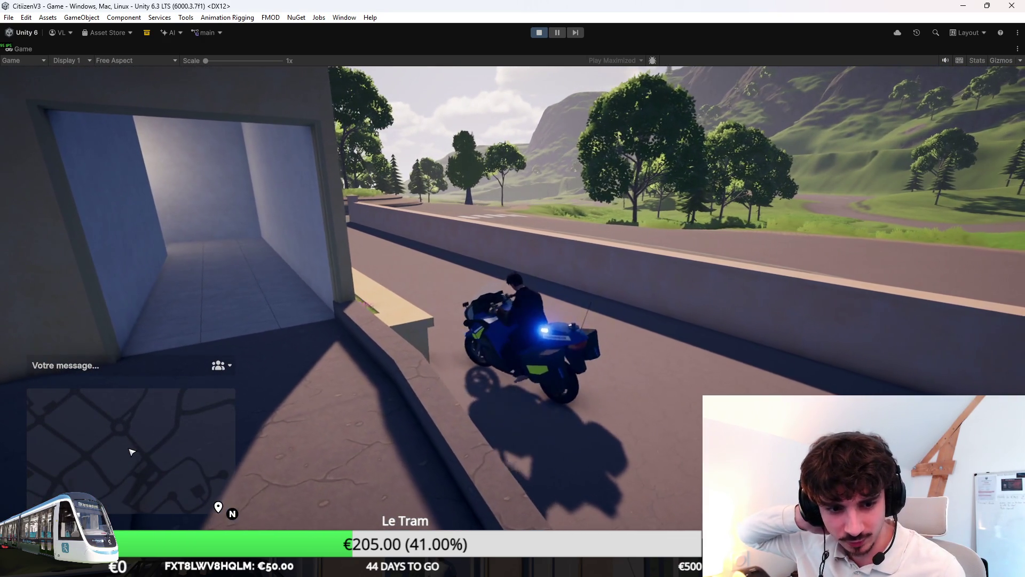
key("d")
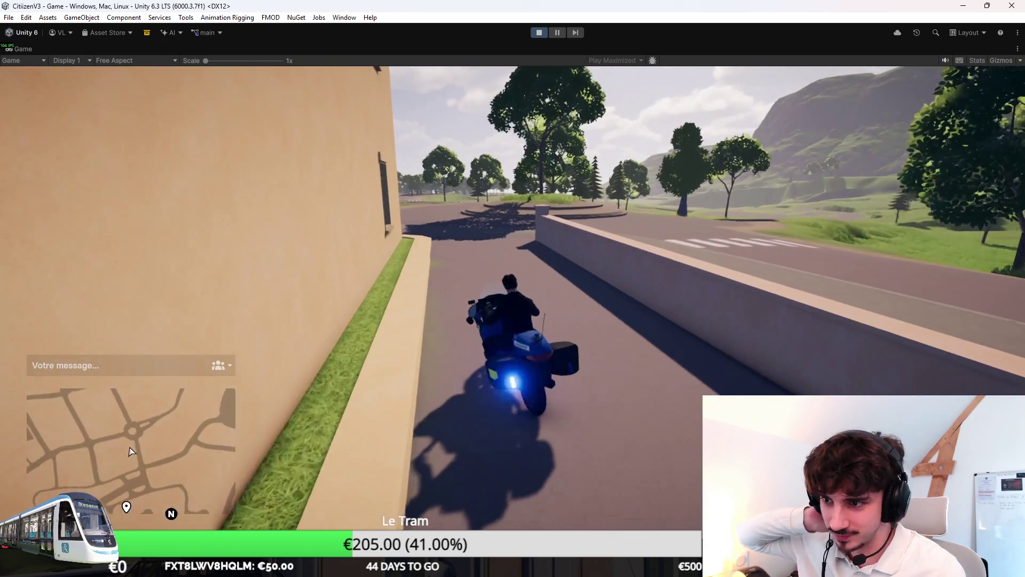
key("a")
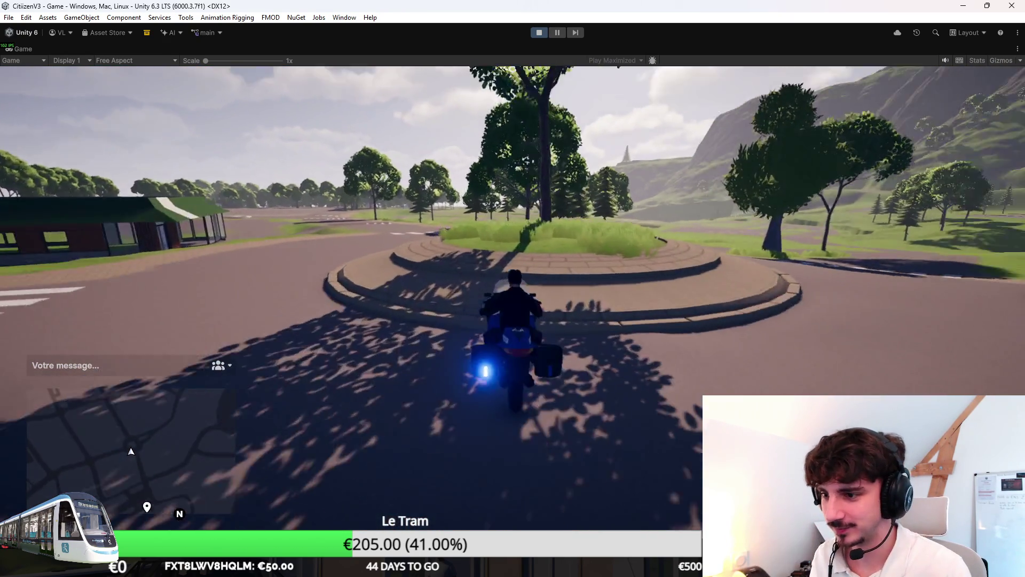
key("d")
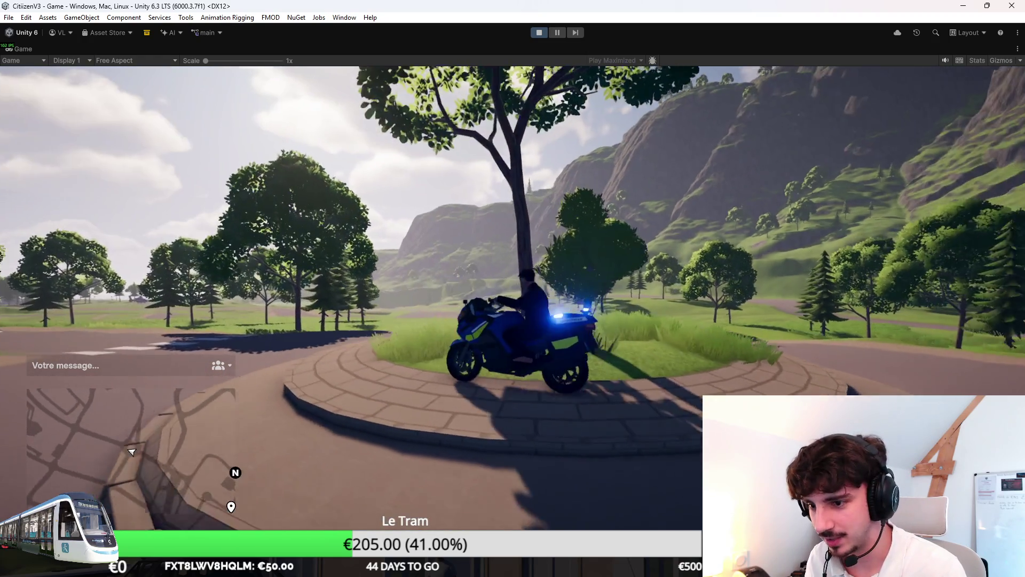
key("d")
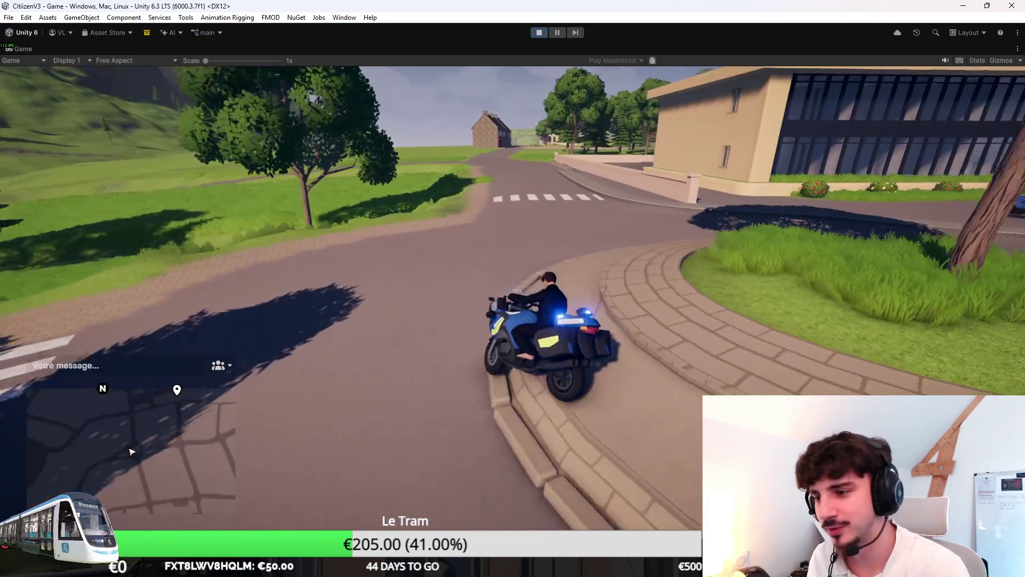
key("a")
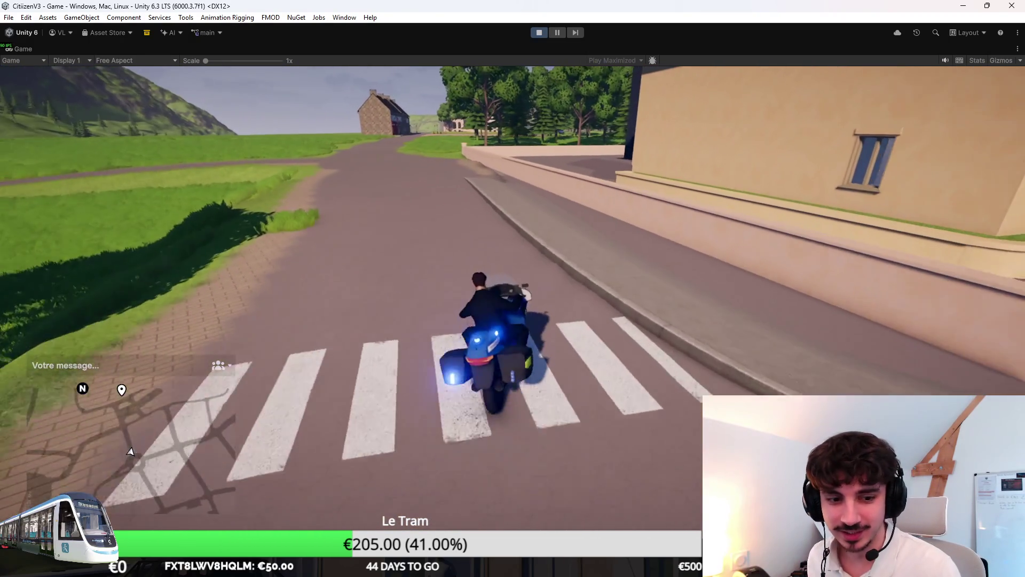
Step: Ride the motorbike up the road, off into the grass and alongside the parked white SUV
key("a")
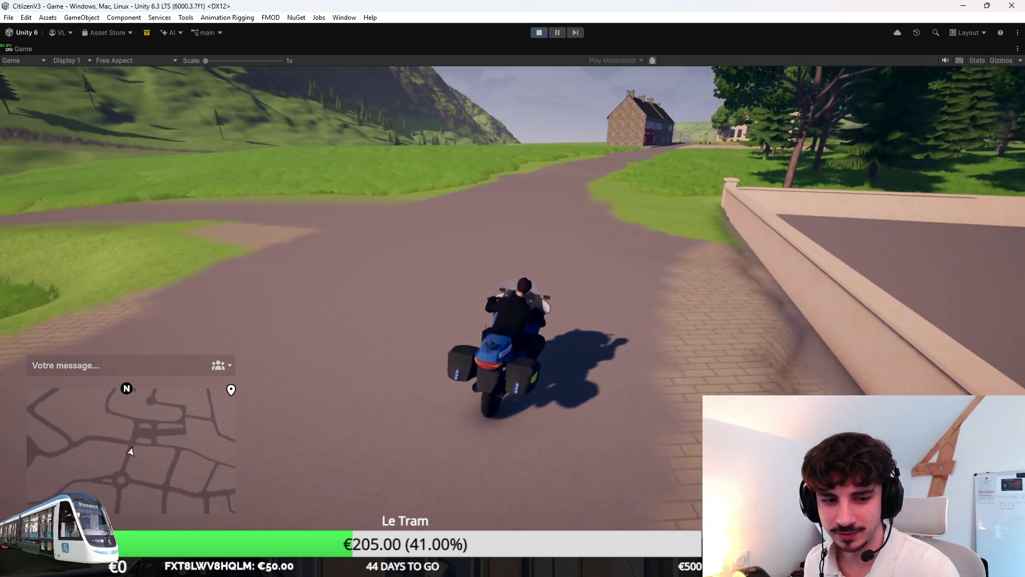
key("d")
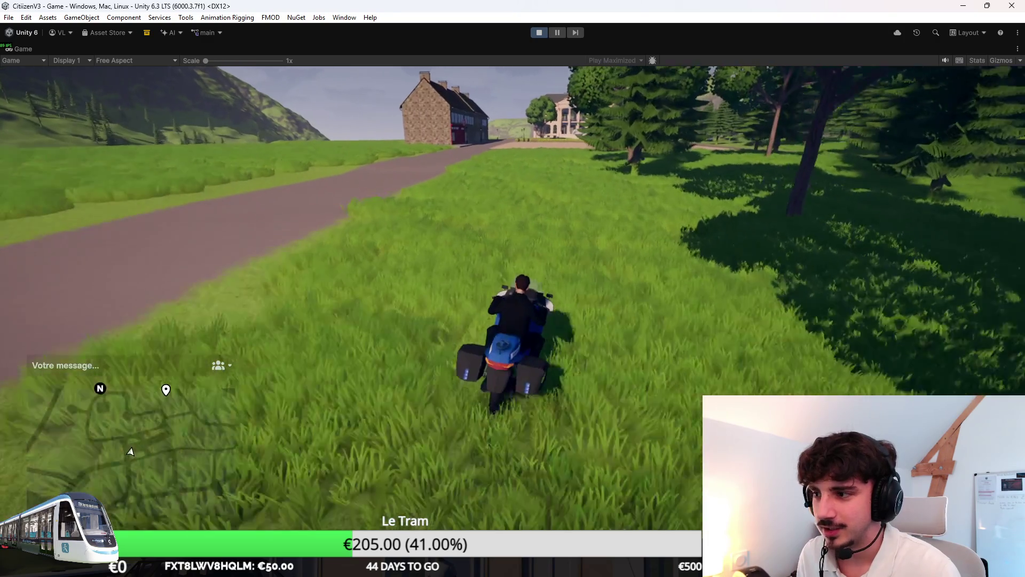
key("a")
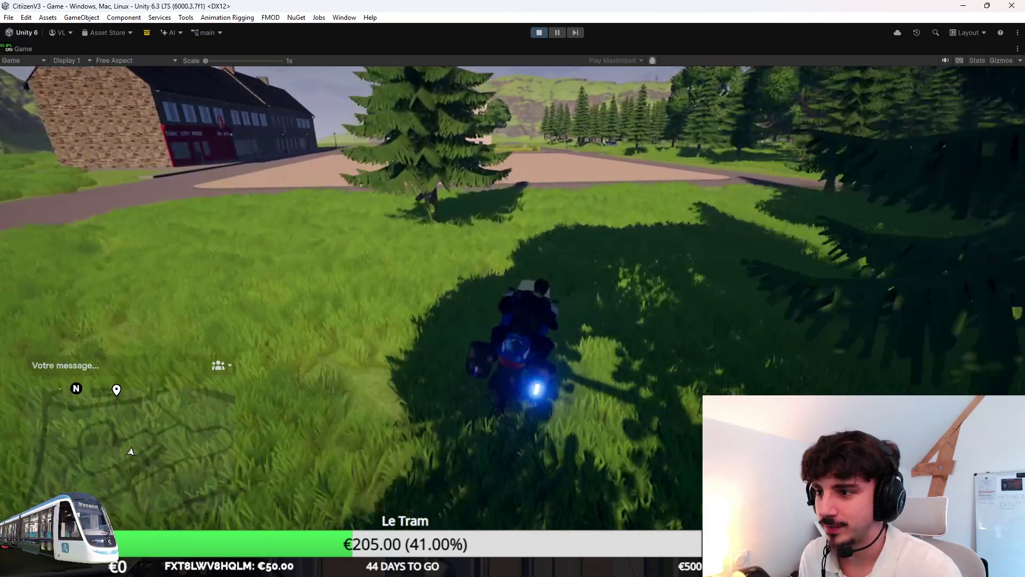
key("d")
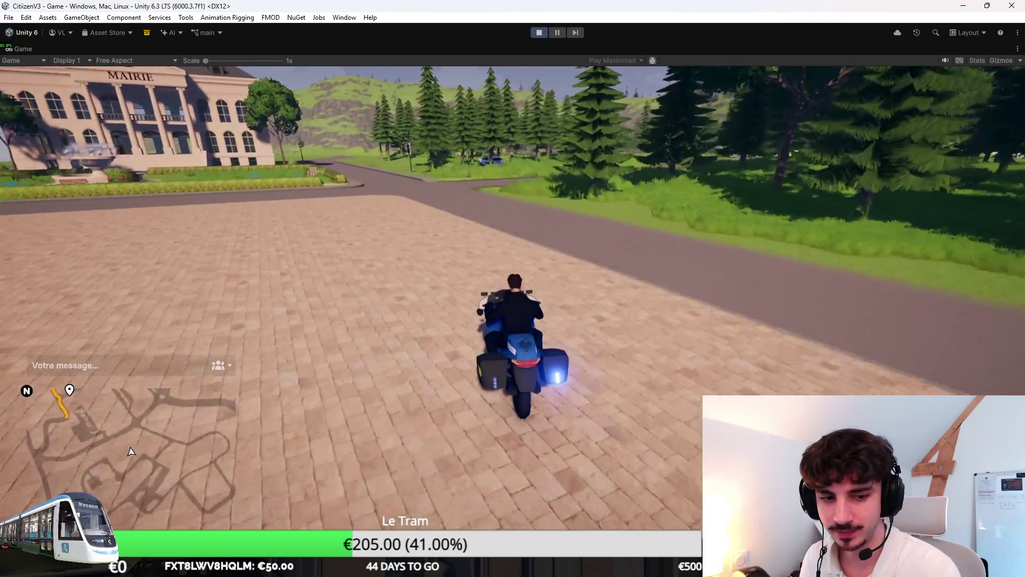
key("a")
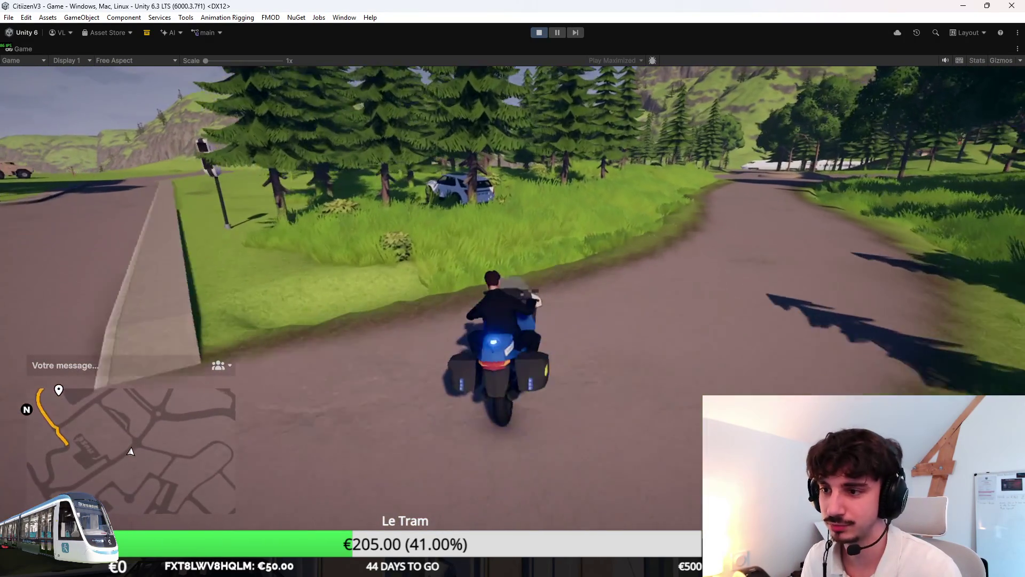
key("a")
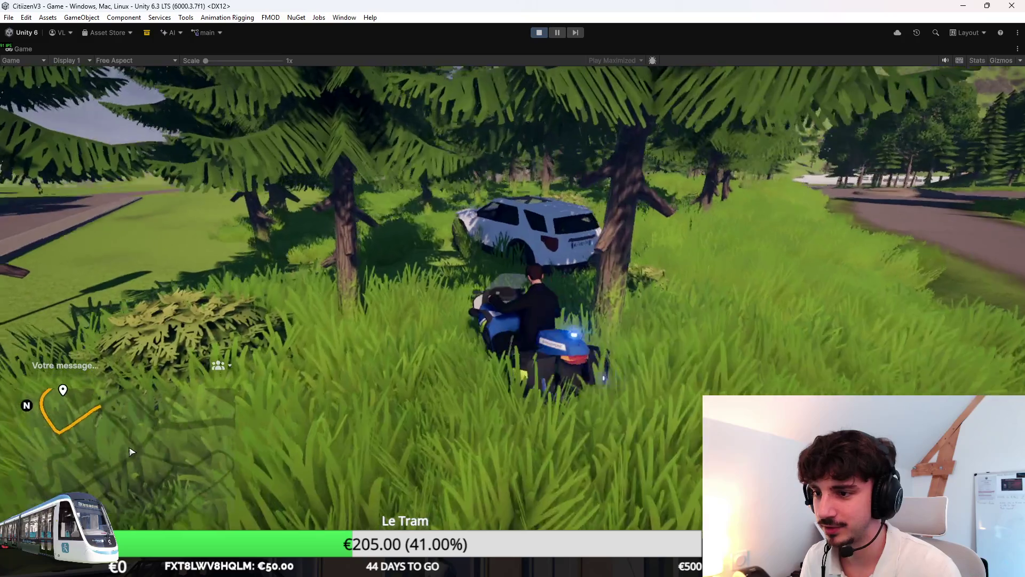
key("a")
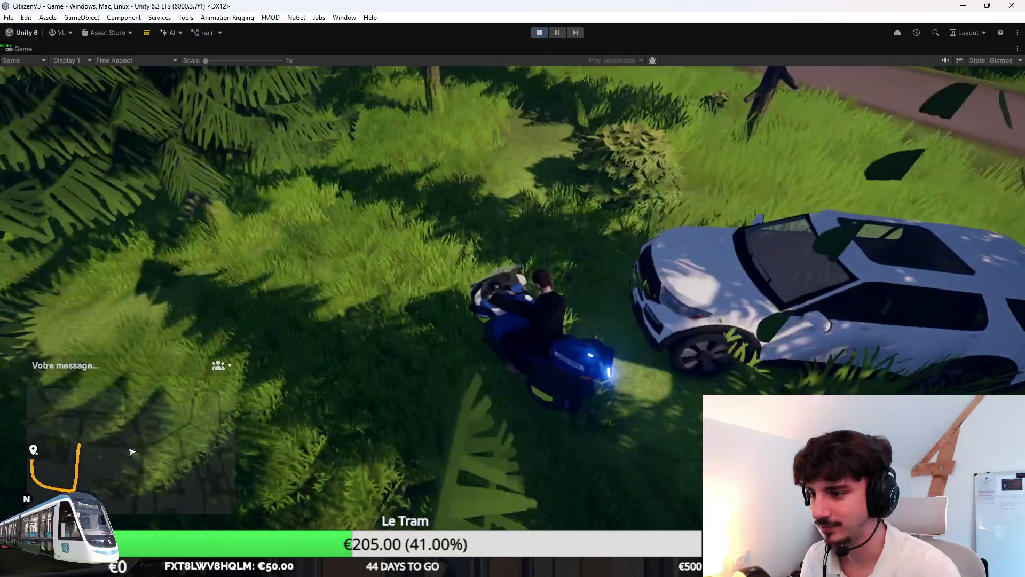
Step: Get off the motorbike and walk up to the white SUV's door
key("f")
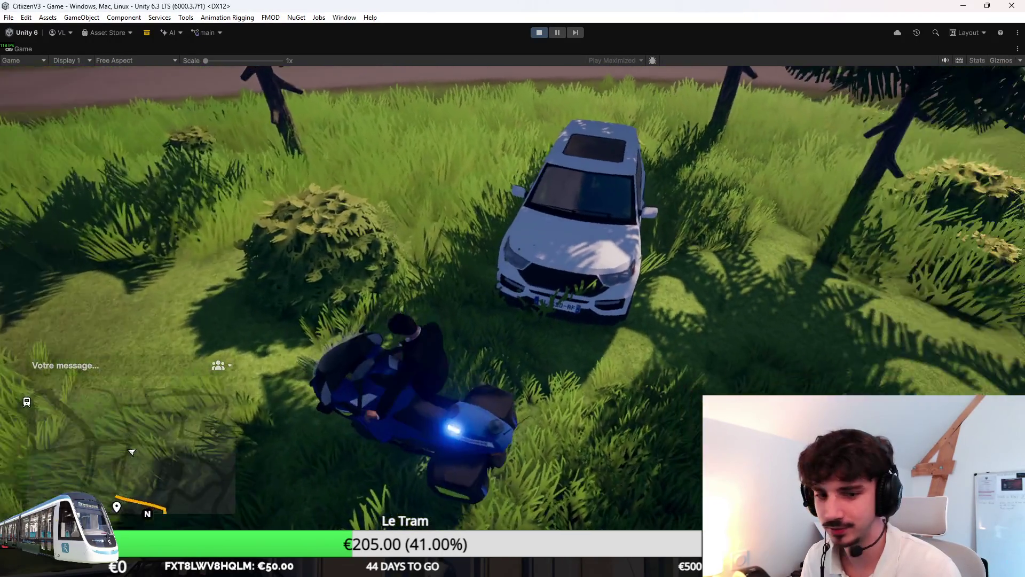
key("w")
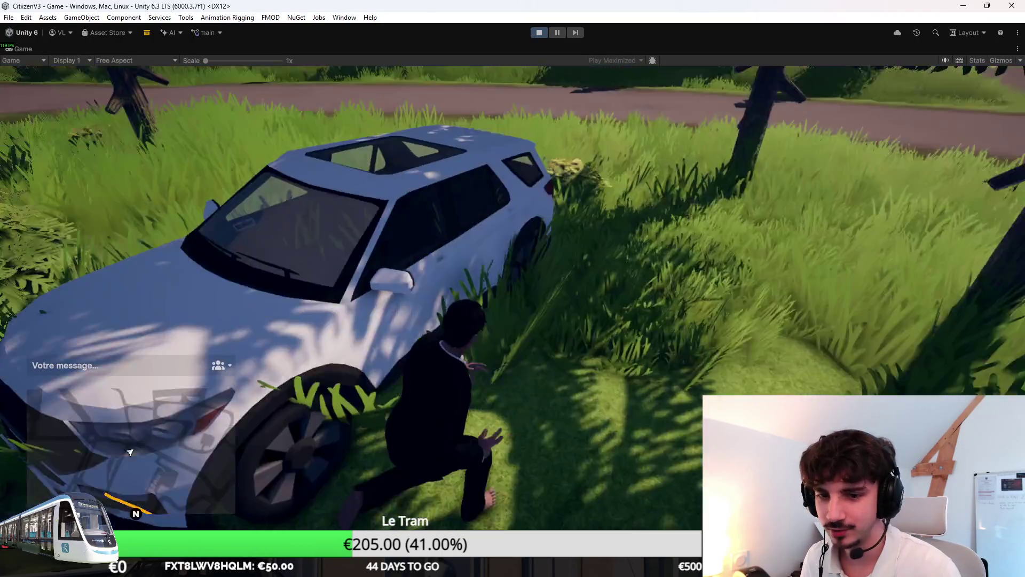
key("w")
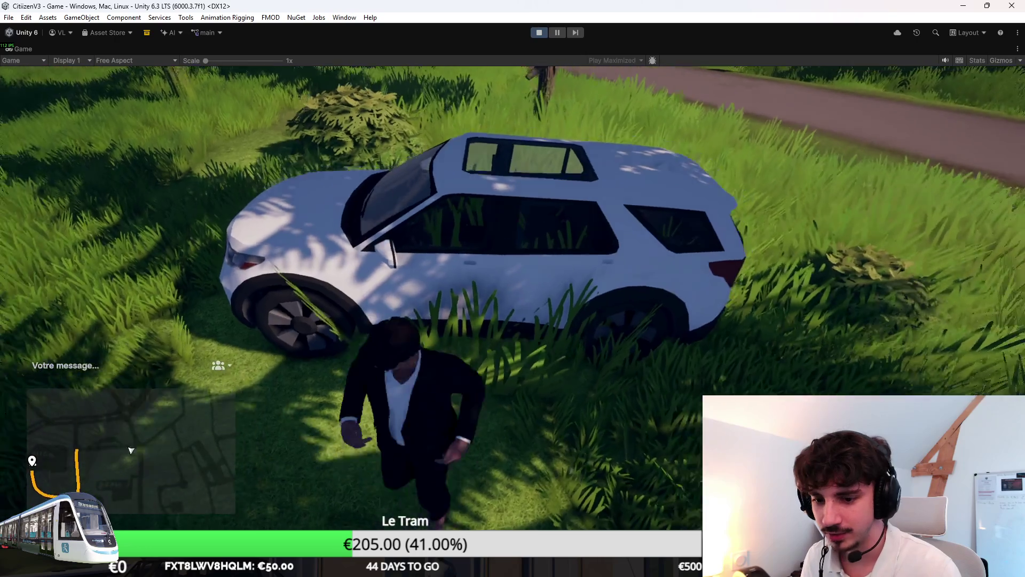
key("w")
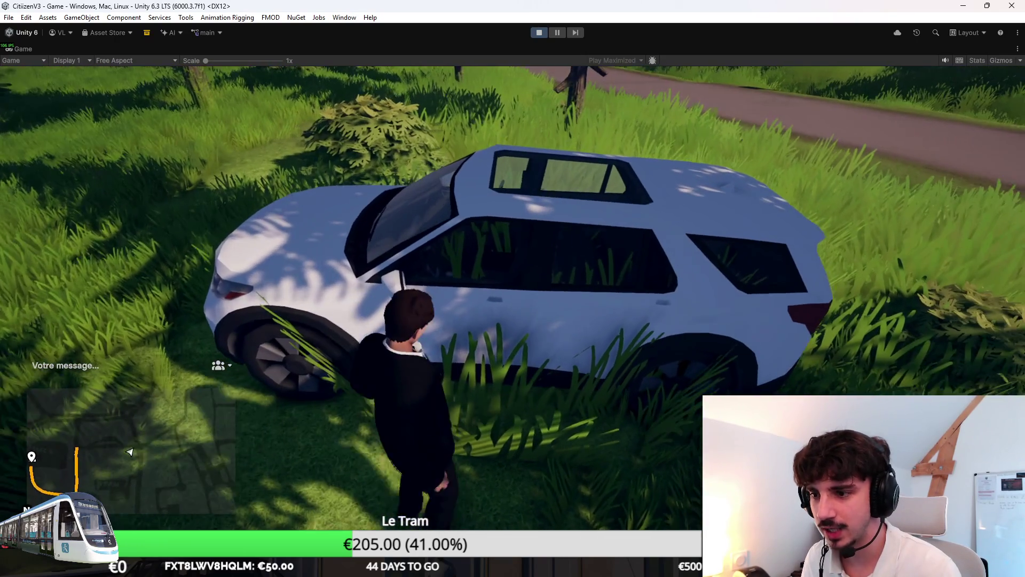
Step: Restart Play mode and rejoin Citizen RP via Accueil > Mes serveurs > Lancer, then Jouer ce personnage
left_click(538, 33)
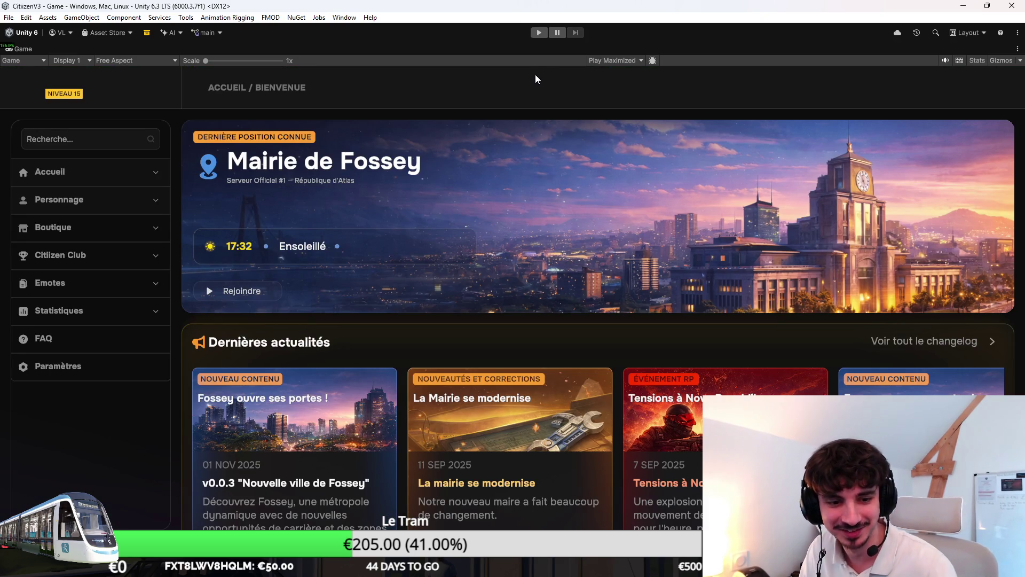
left_click(539, 32)
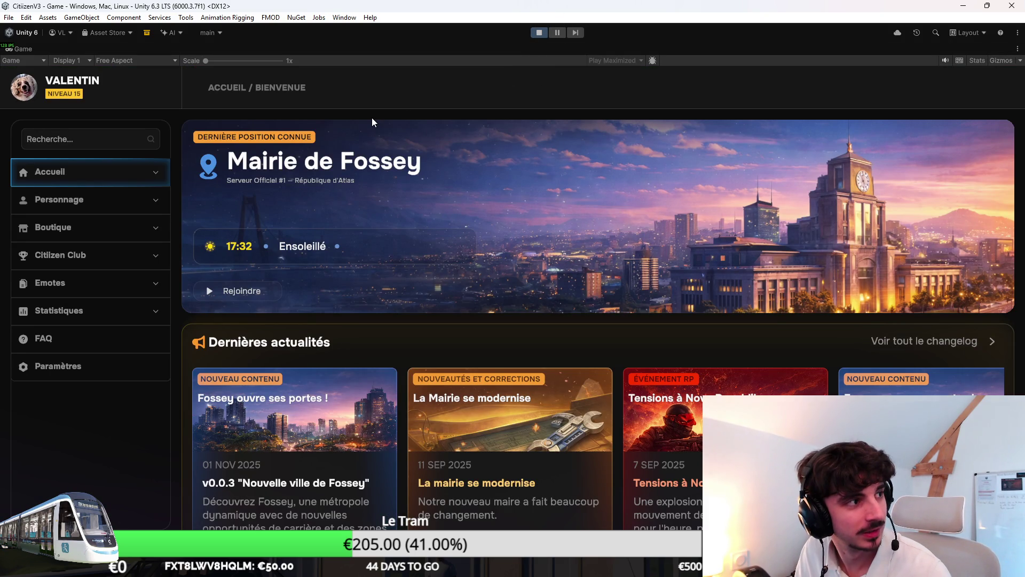
left_click(98, 162)
left_click(53, 274)
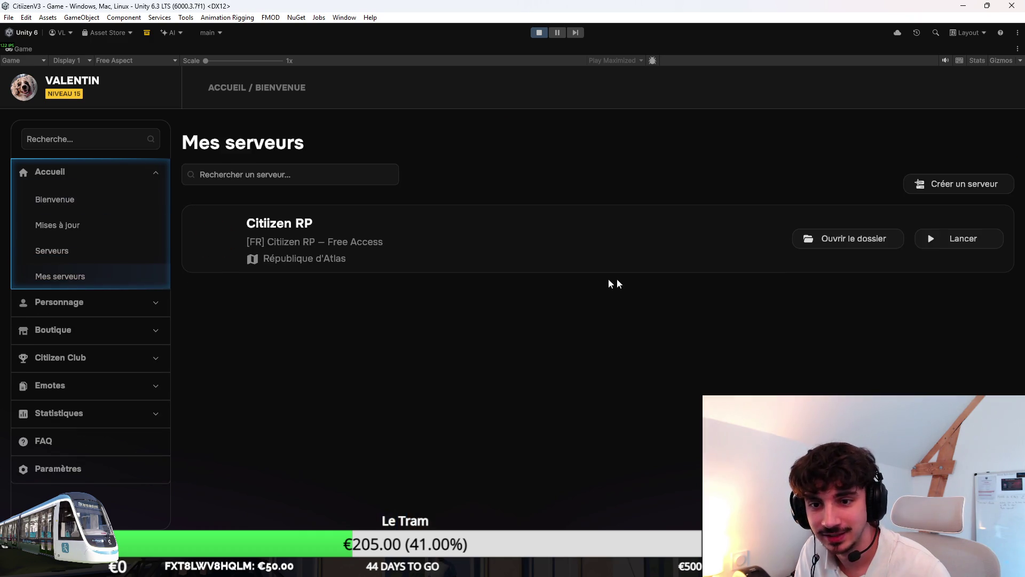
left_click(940, 235)
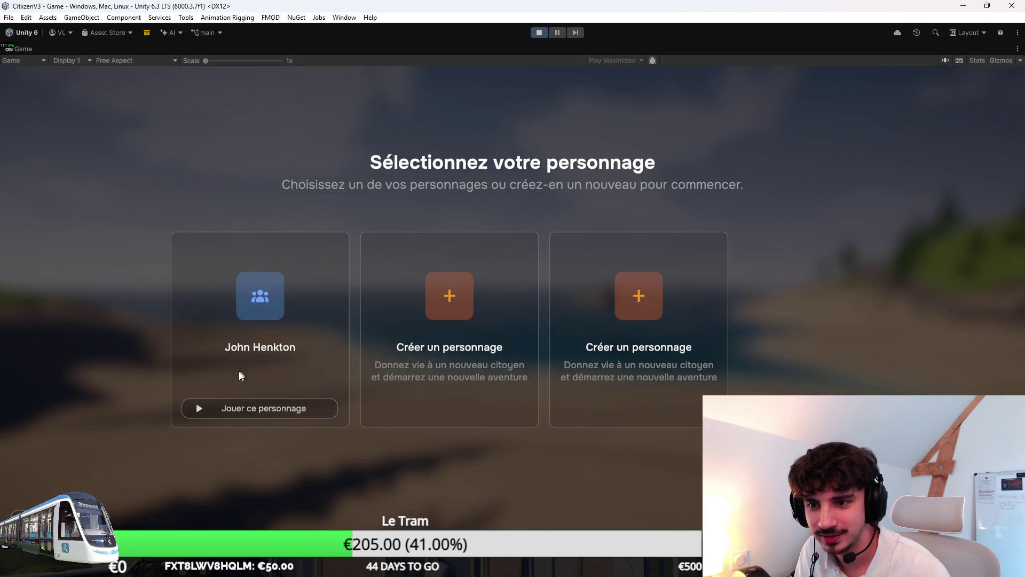
left_click(260, 407)
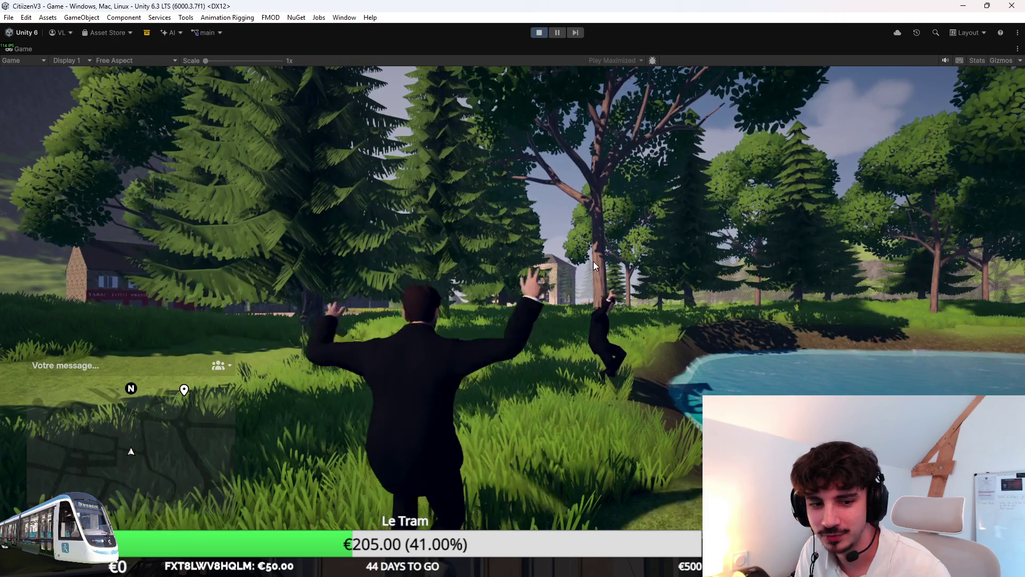
Step: Run the character through the forest, past the Mairie road, up to the white SUV
key("w")
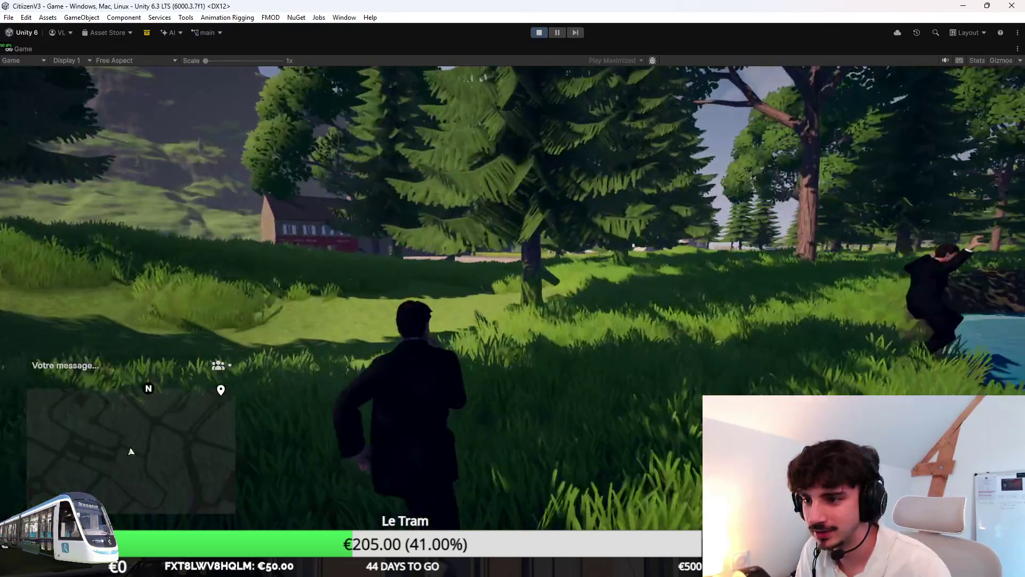
key("w")
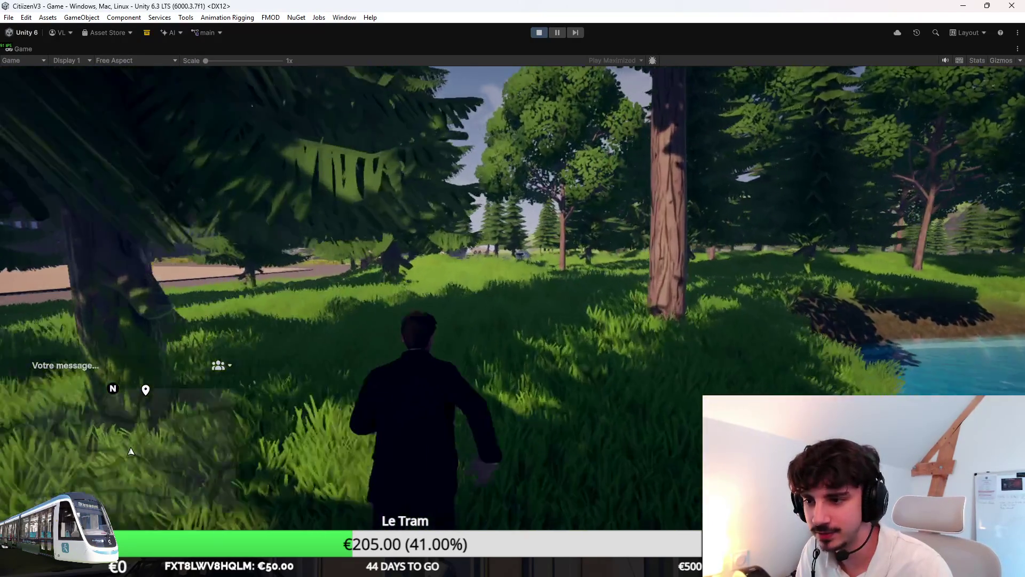
key("w")
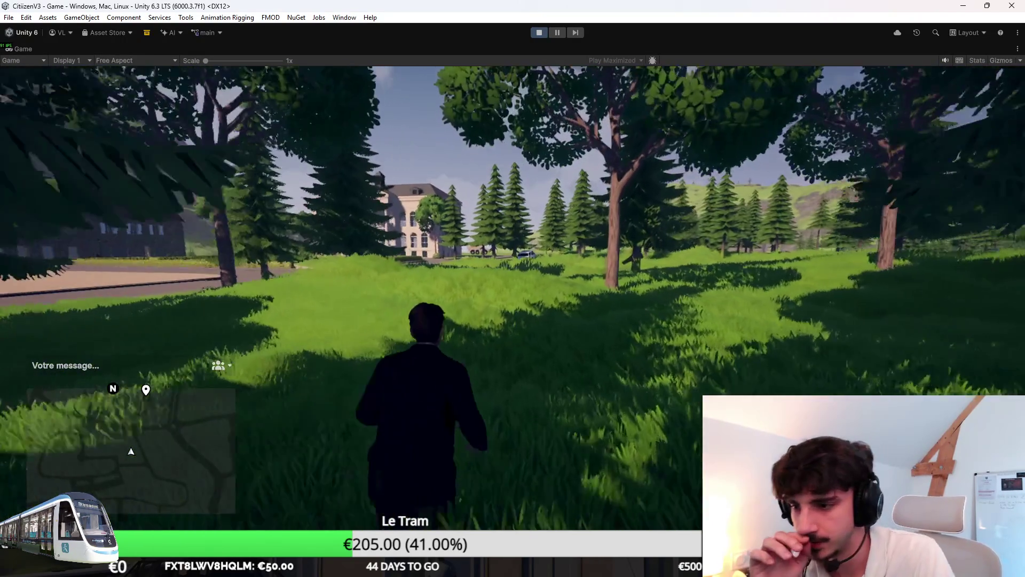
key("w")
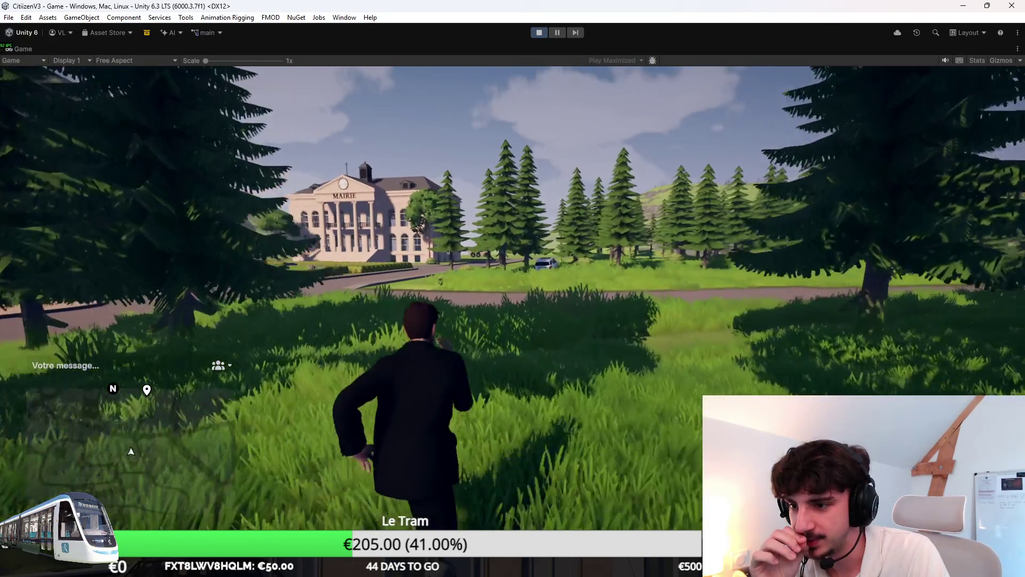
key("w")
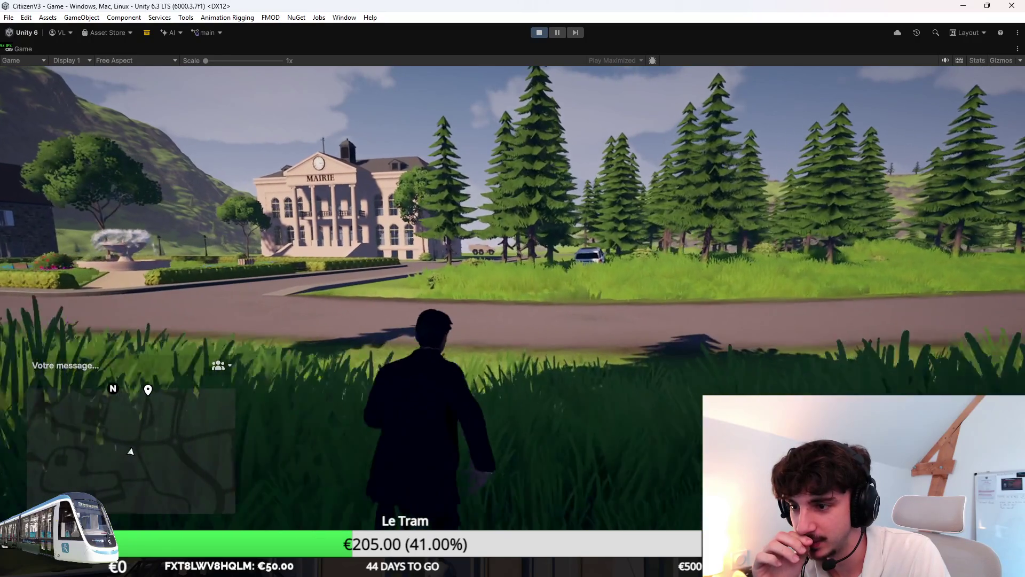
key("w")
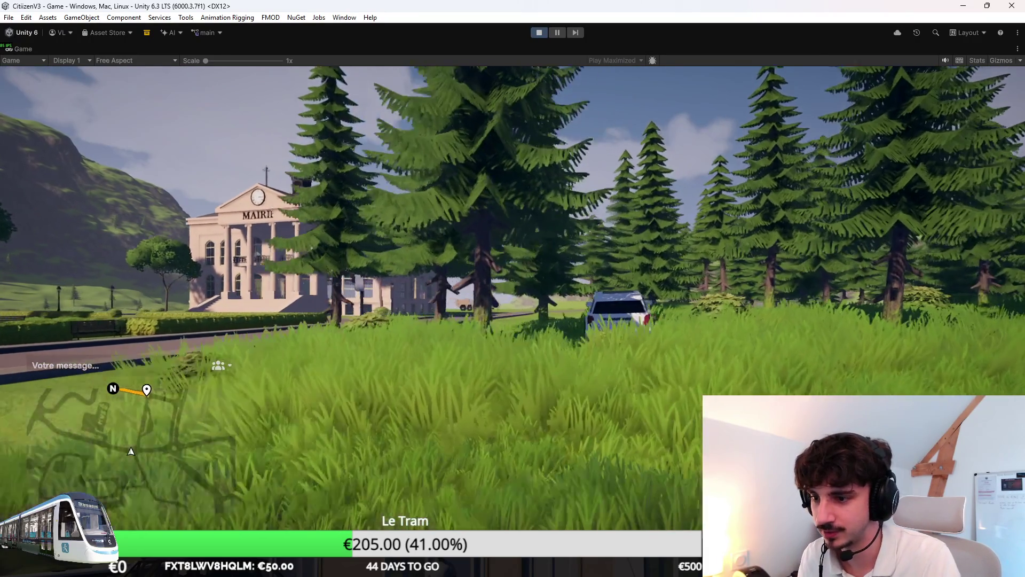
key("super")
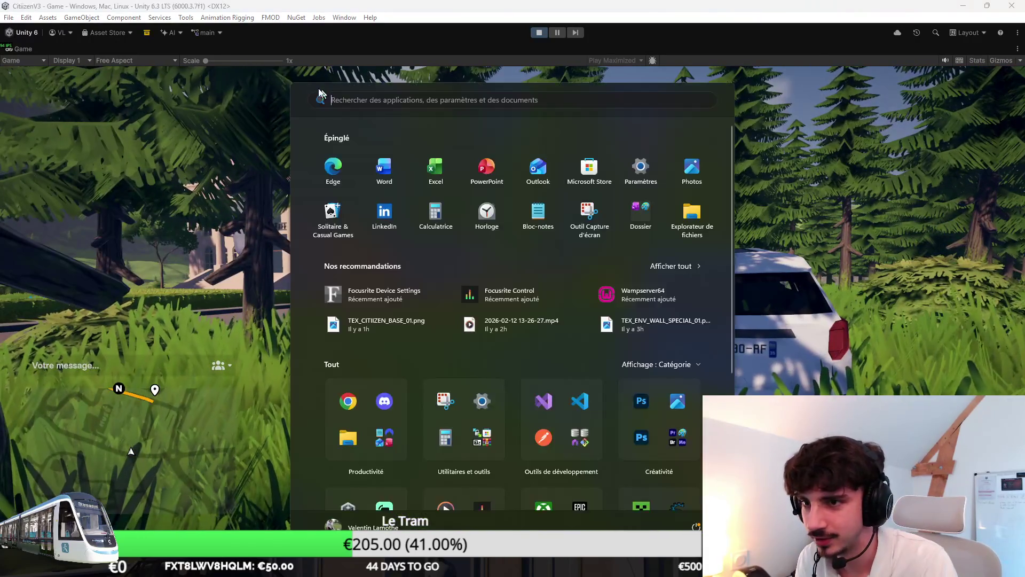
mouse_move(218, 60)
left_mouse_down()
mouse_move(261, 59)
mouse_move(180, 58)
left_mouse_up()
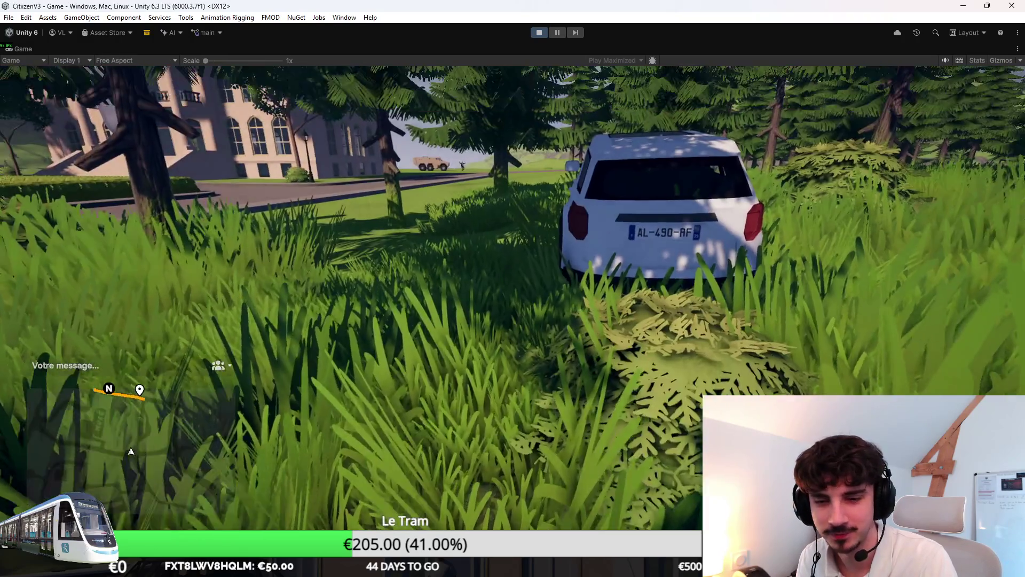
key("w")
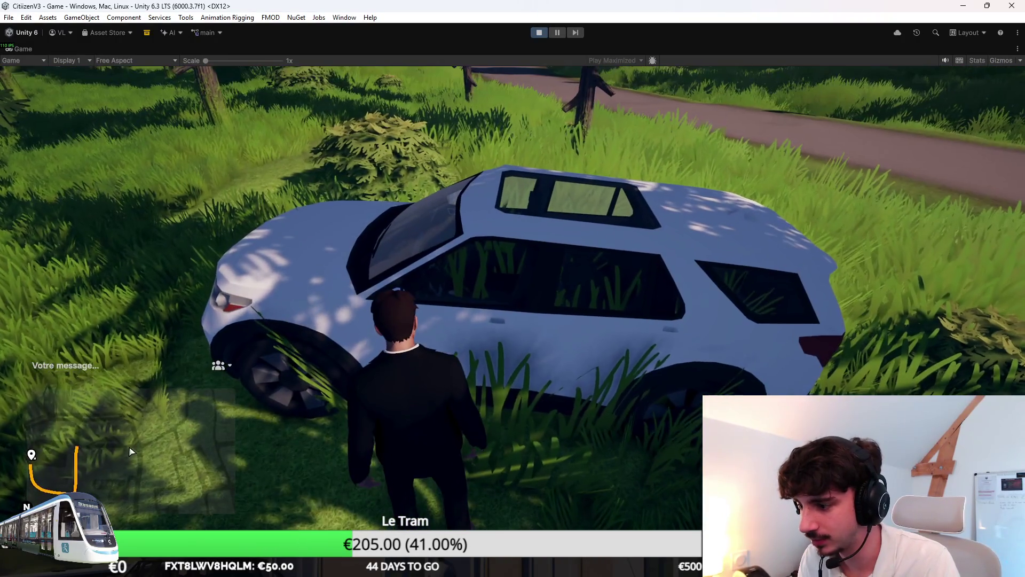
Step: Get into the white SUV, drive it through the grass toward the dirt road, and get out
key("e")
key("w")
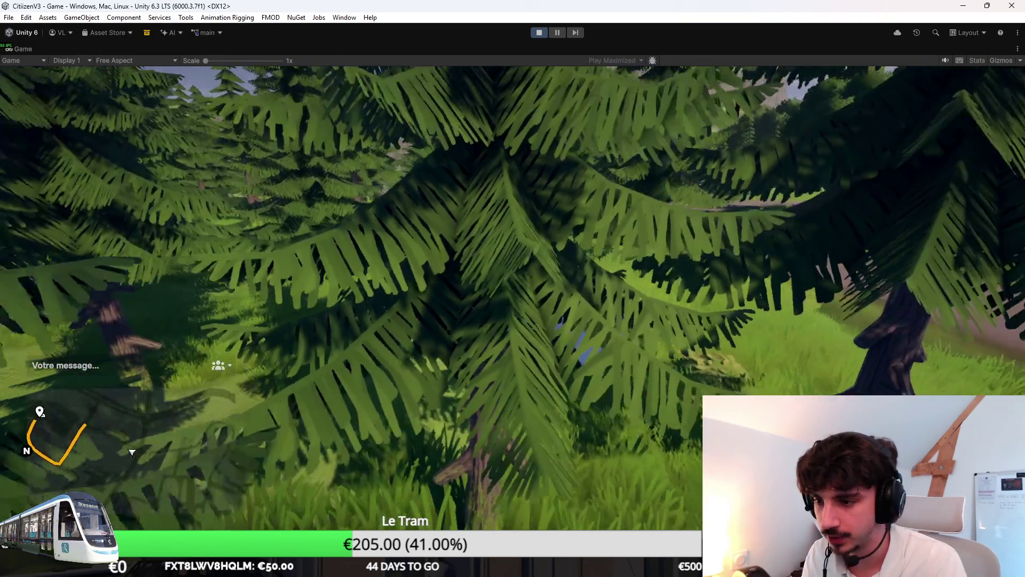
key("w")
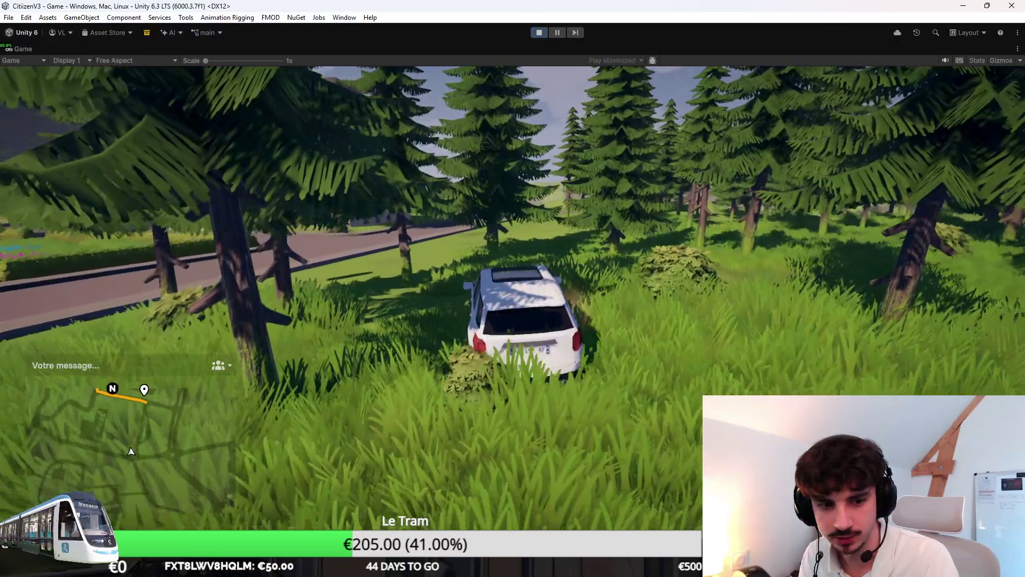
key("d")
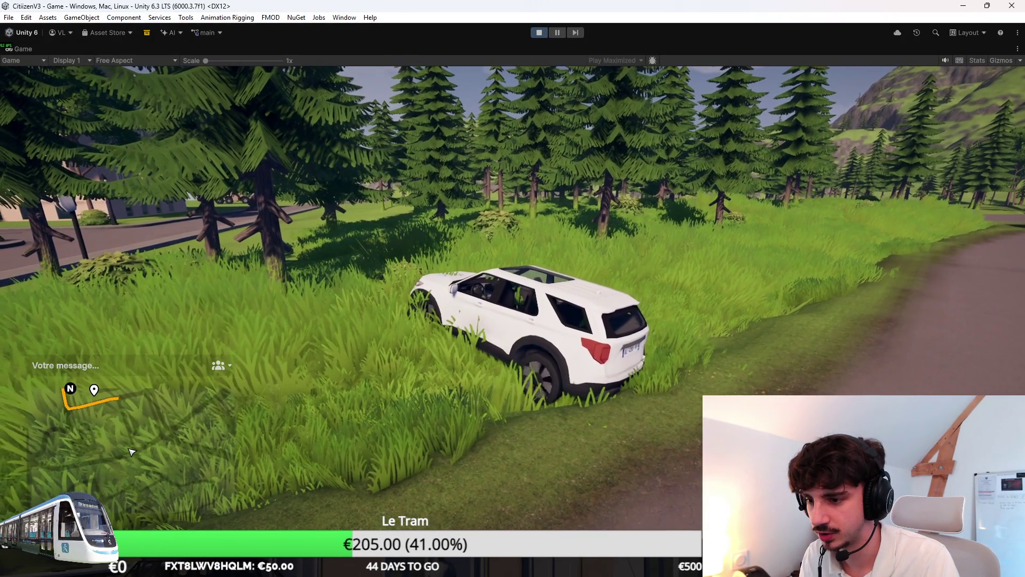
key("a")
key("d")
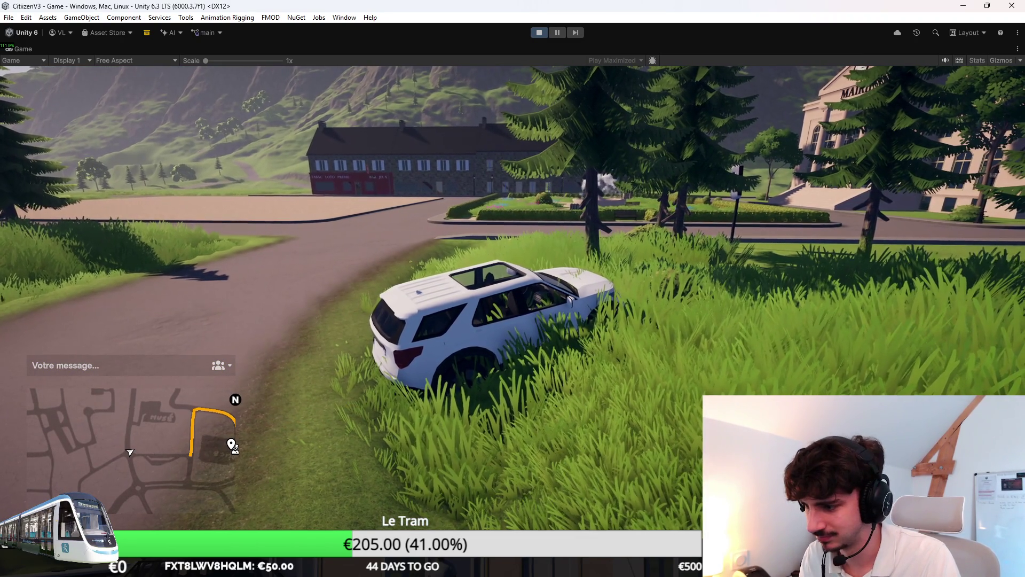
key("f")
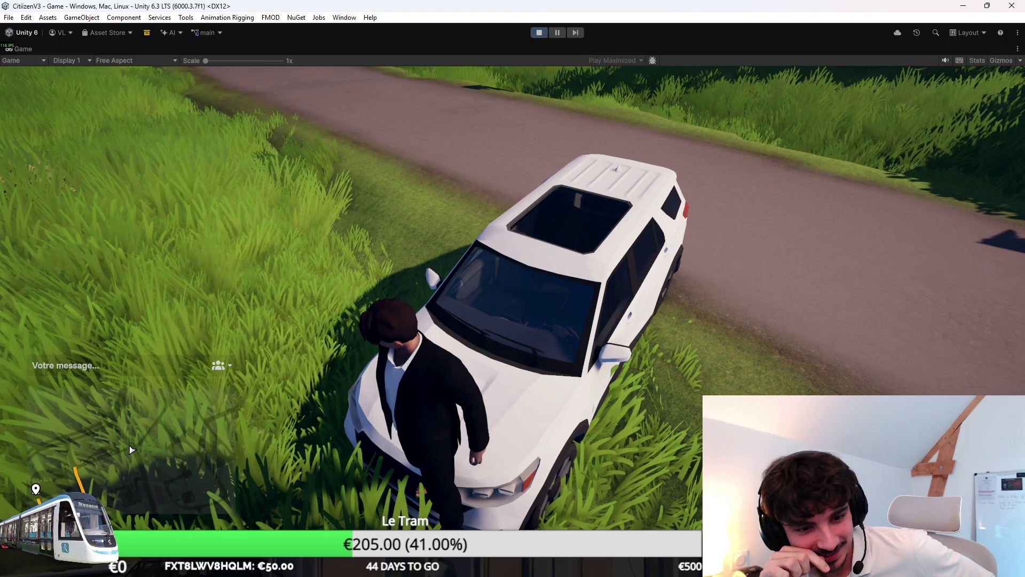